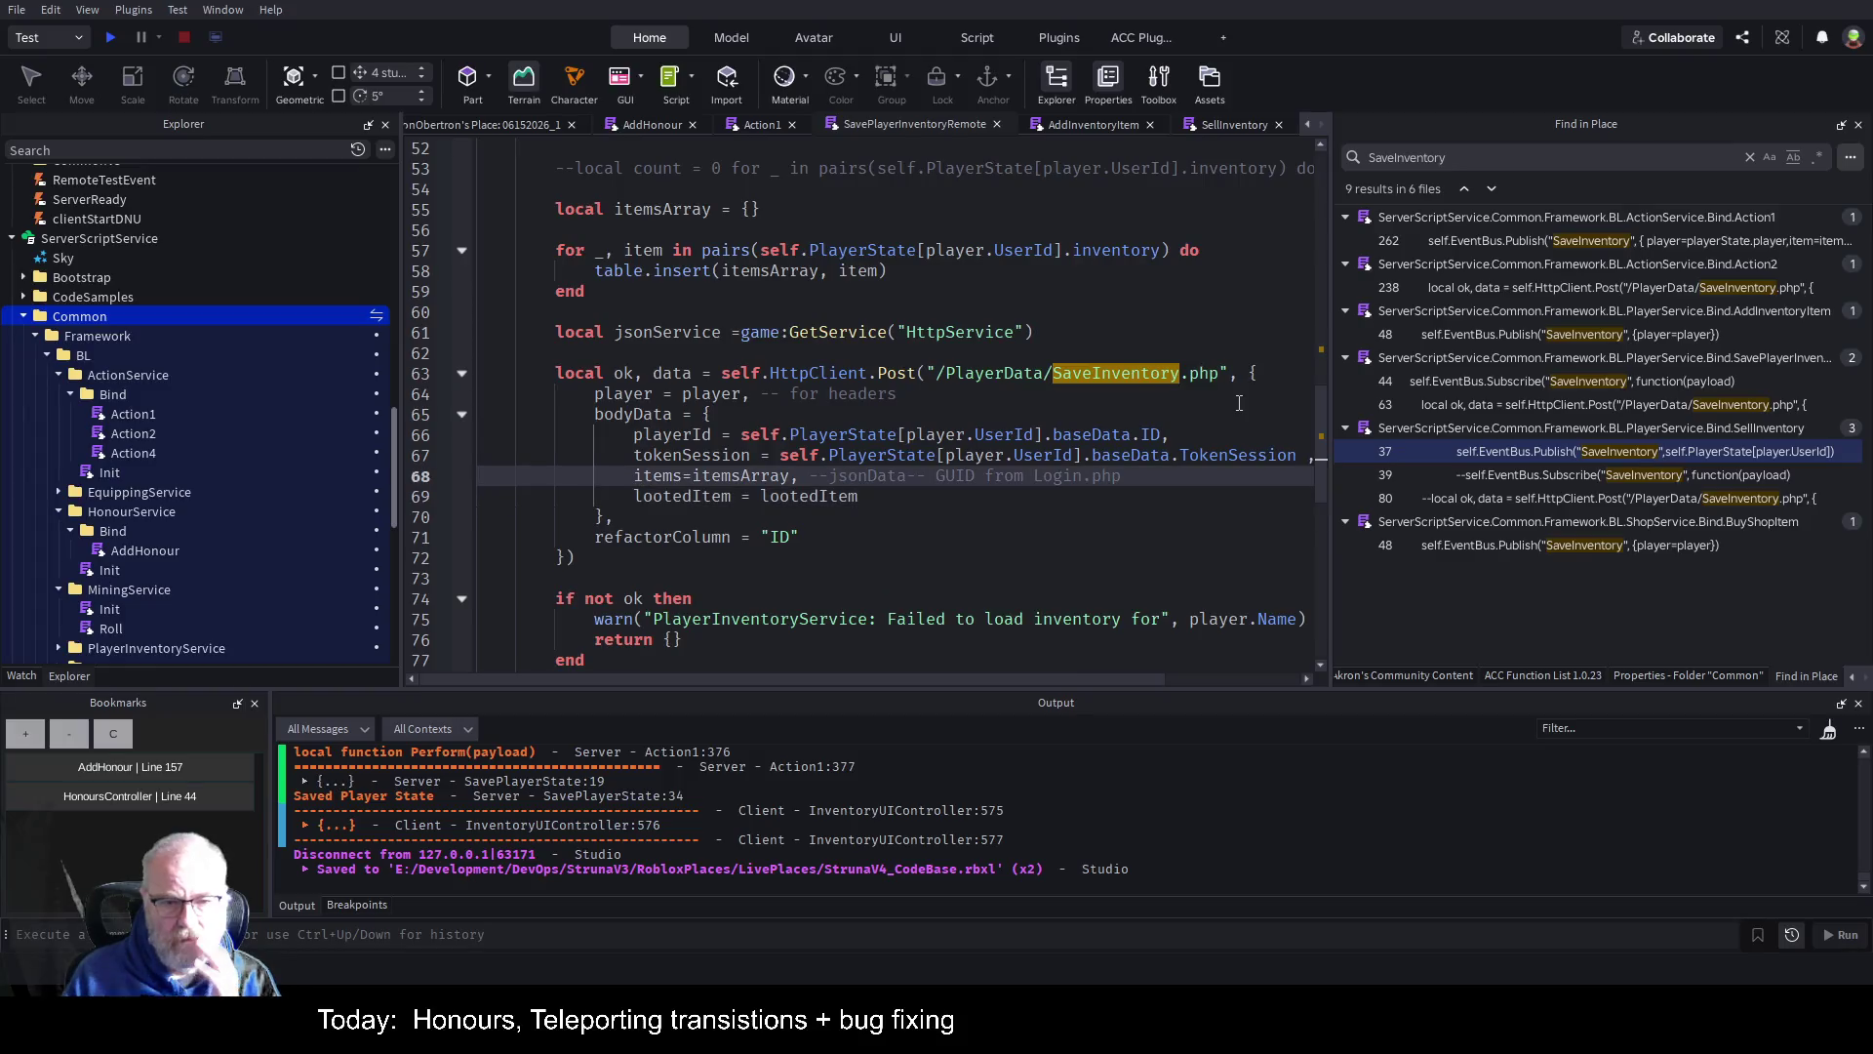
# Review the SaveInventory request body's lootedItem value and save the place.
pyautogui.click(942, 535)
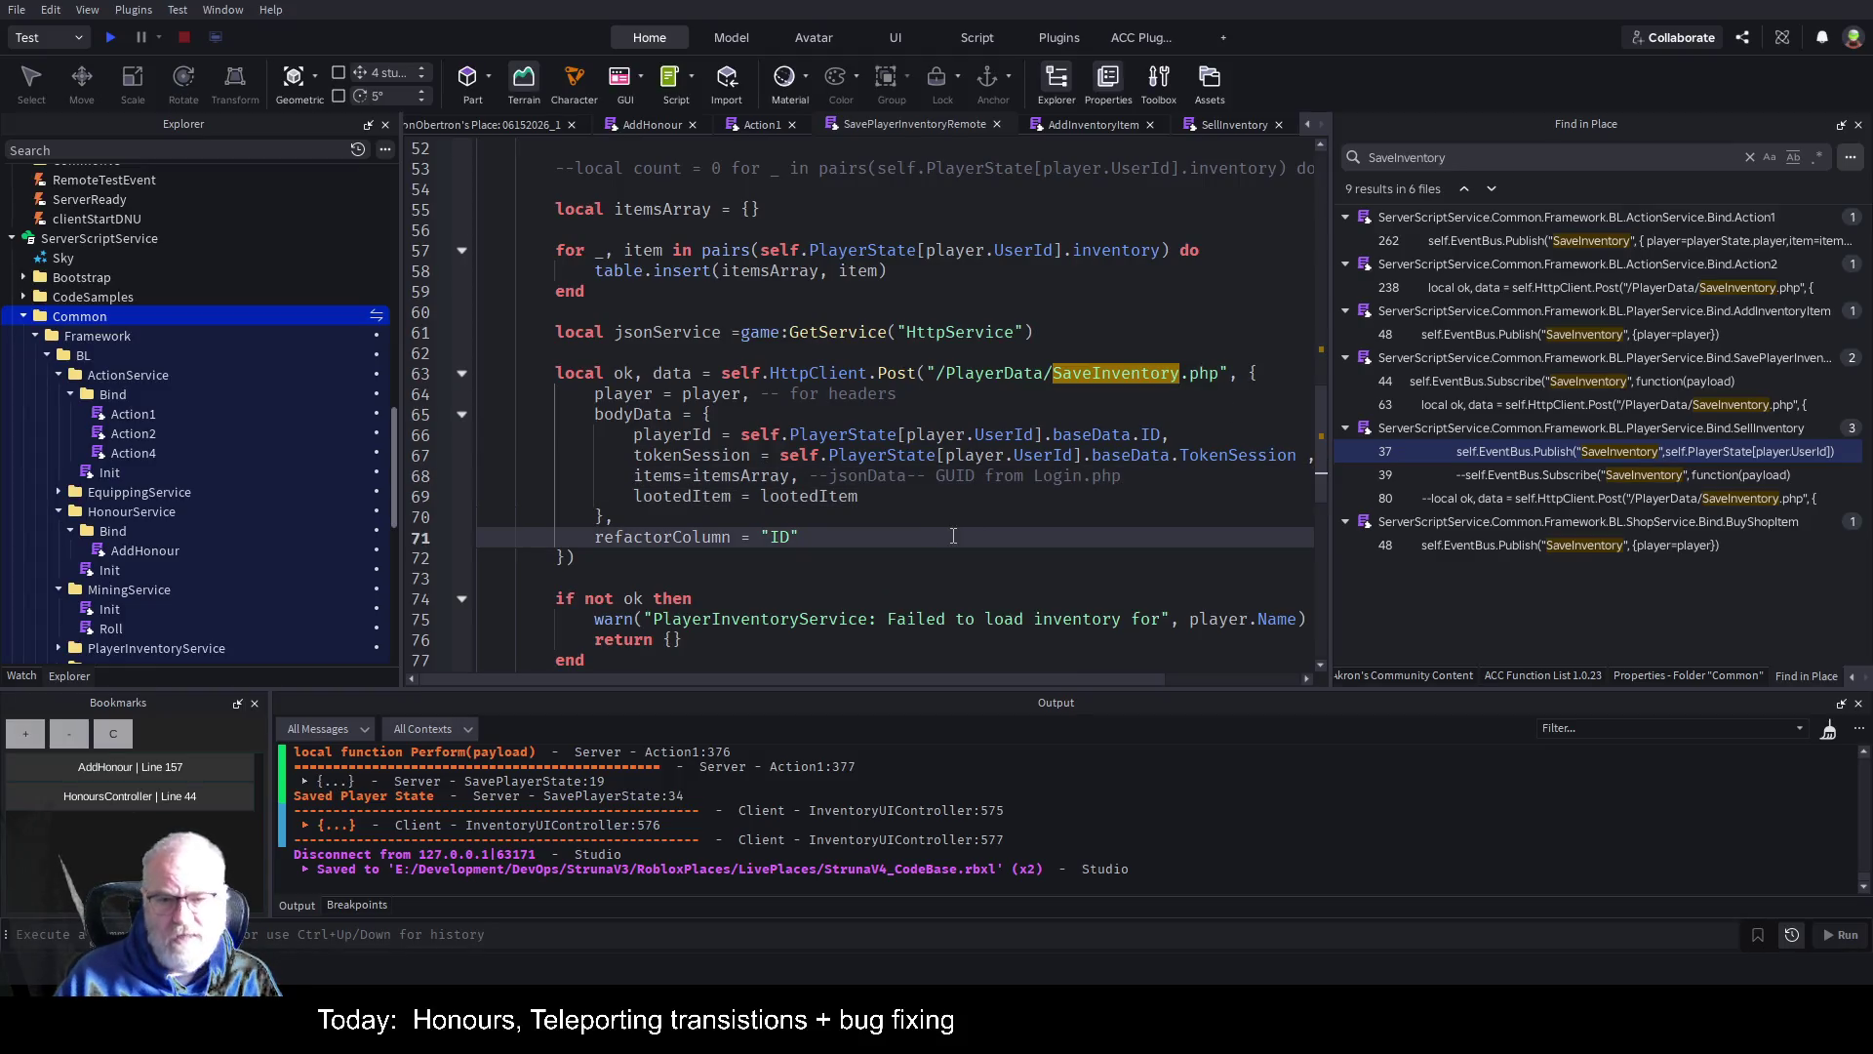
pyautogui.hotkey('ctrl', 's')
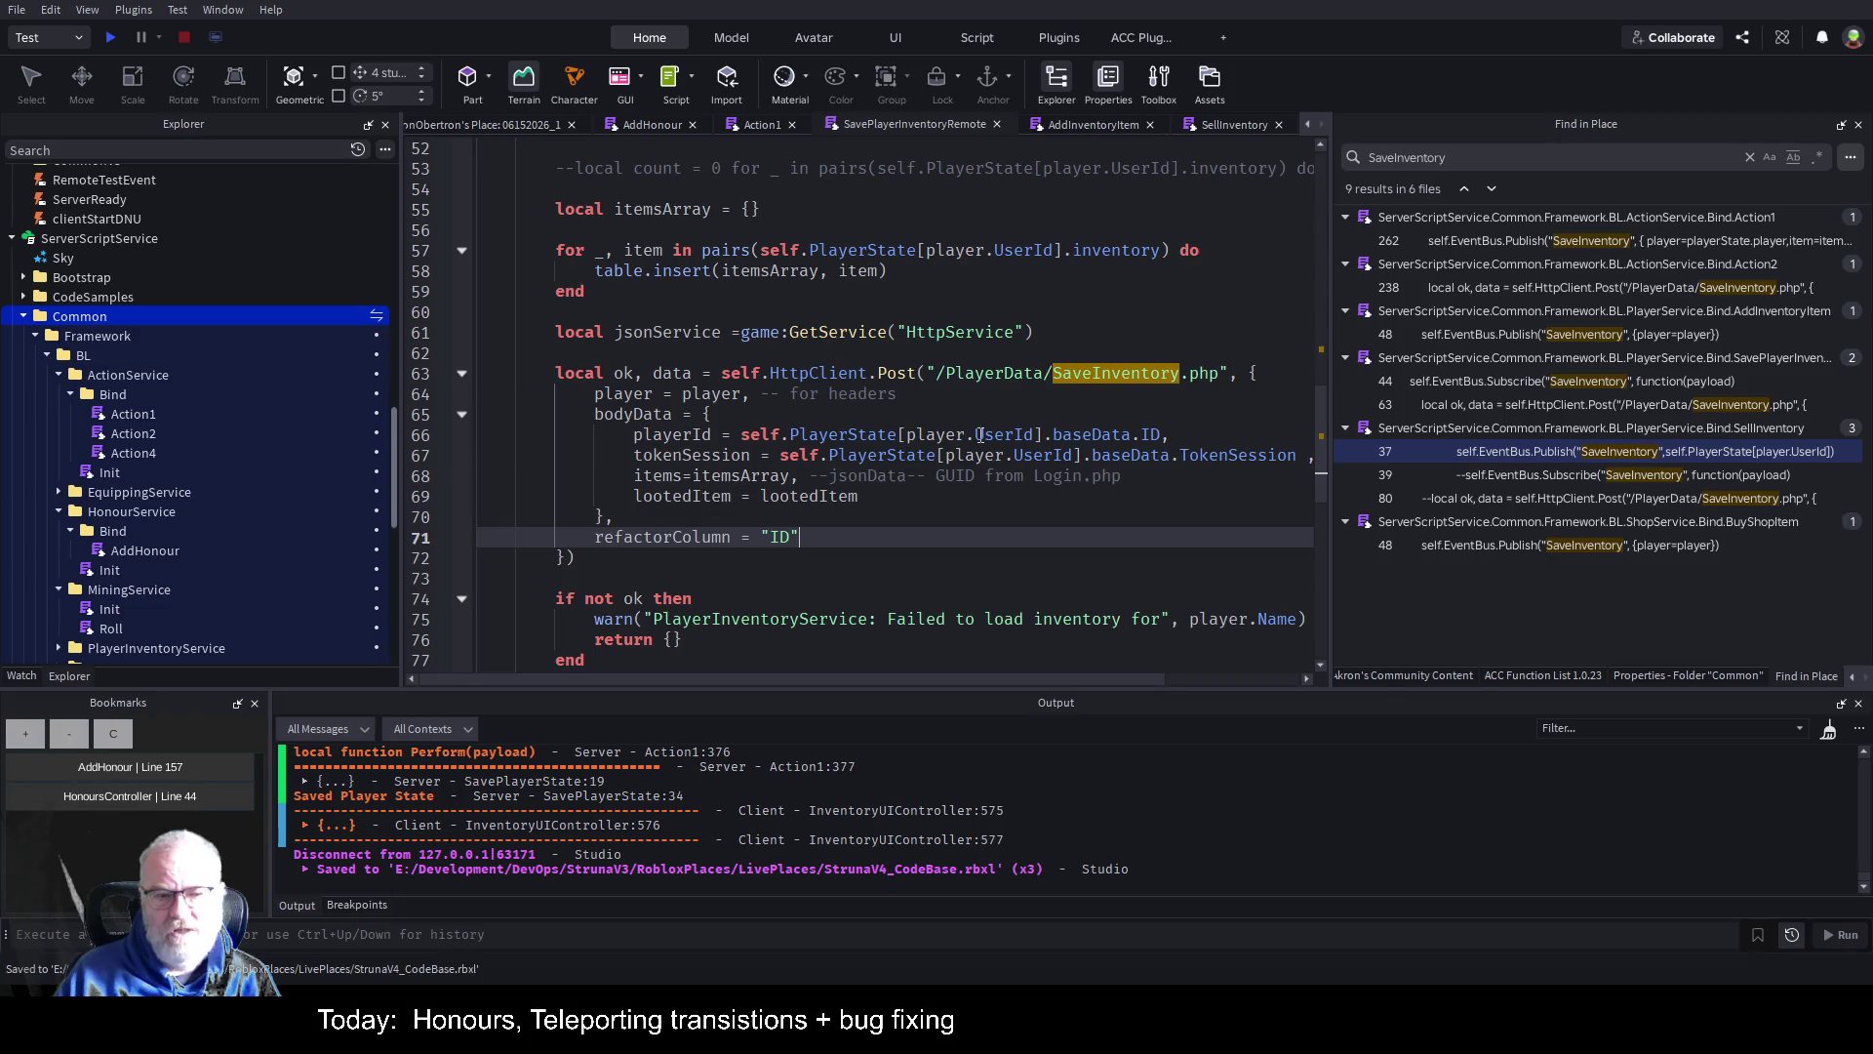
pyautogui.click(953, 415)
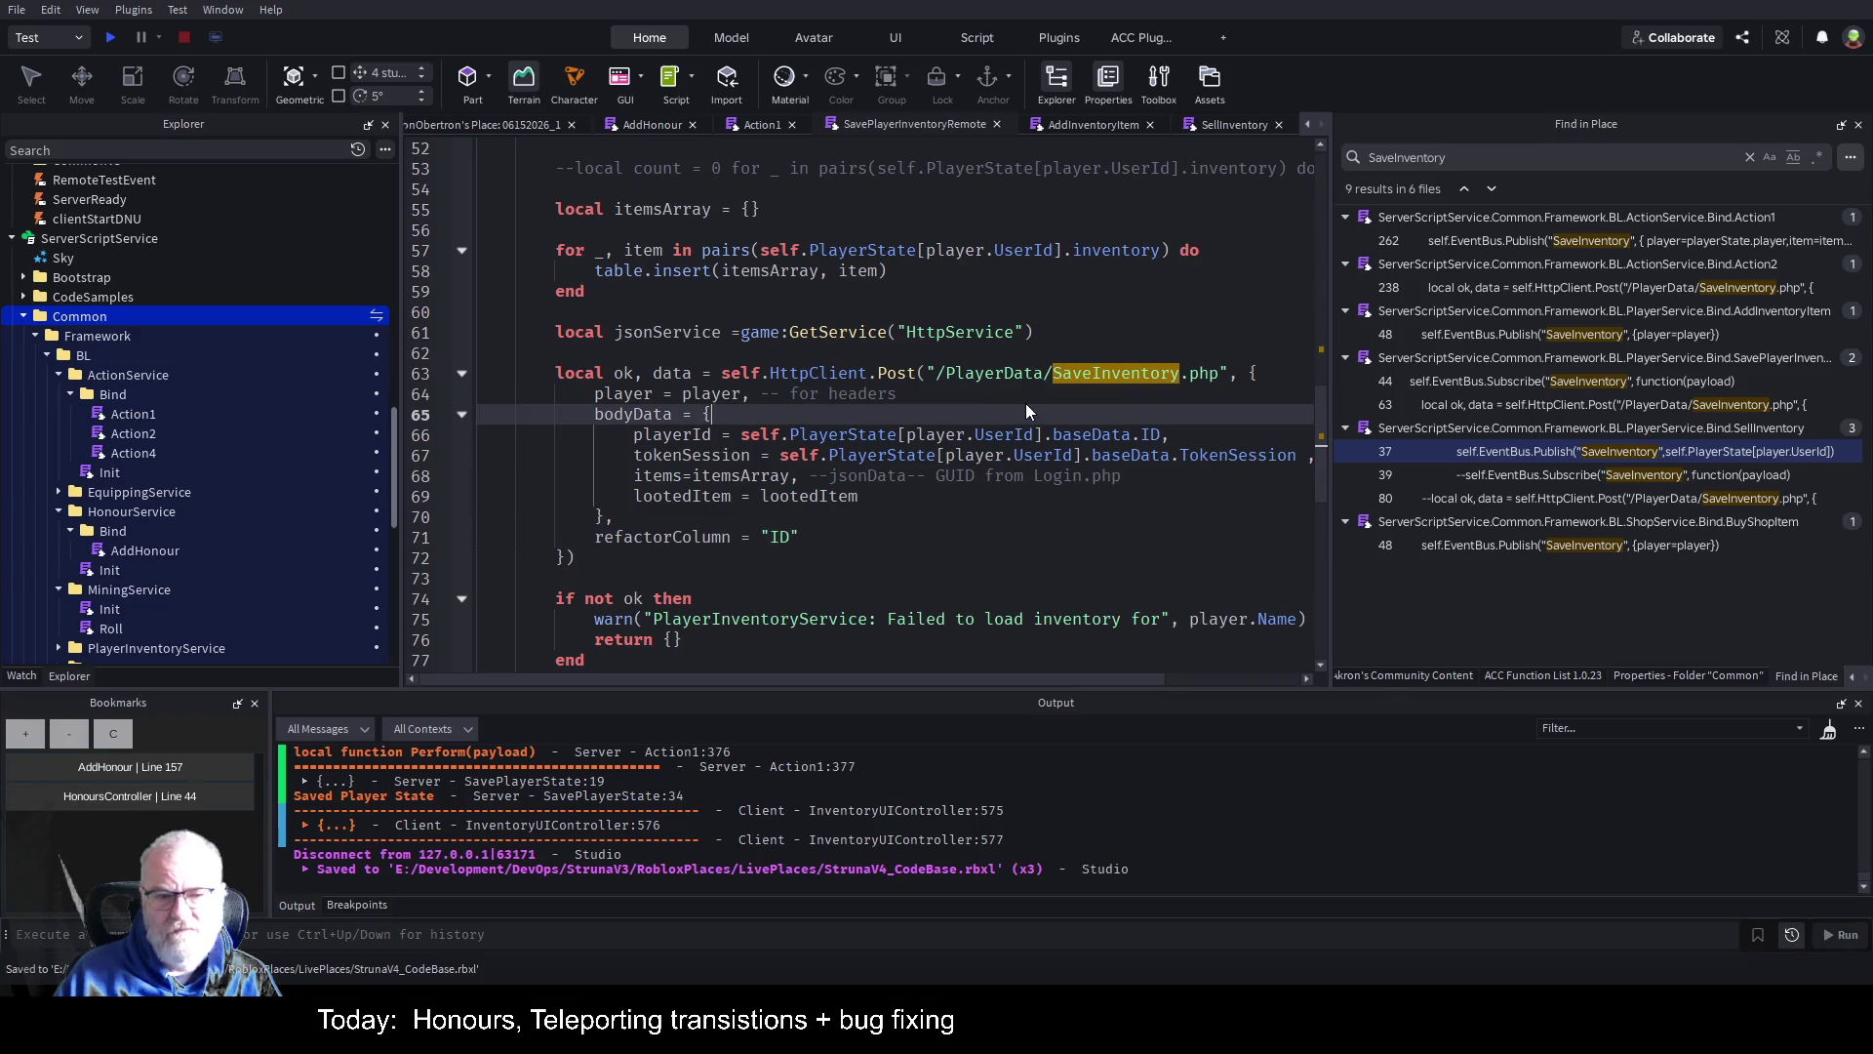
pyautogui.doubleClick(820, 496)
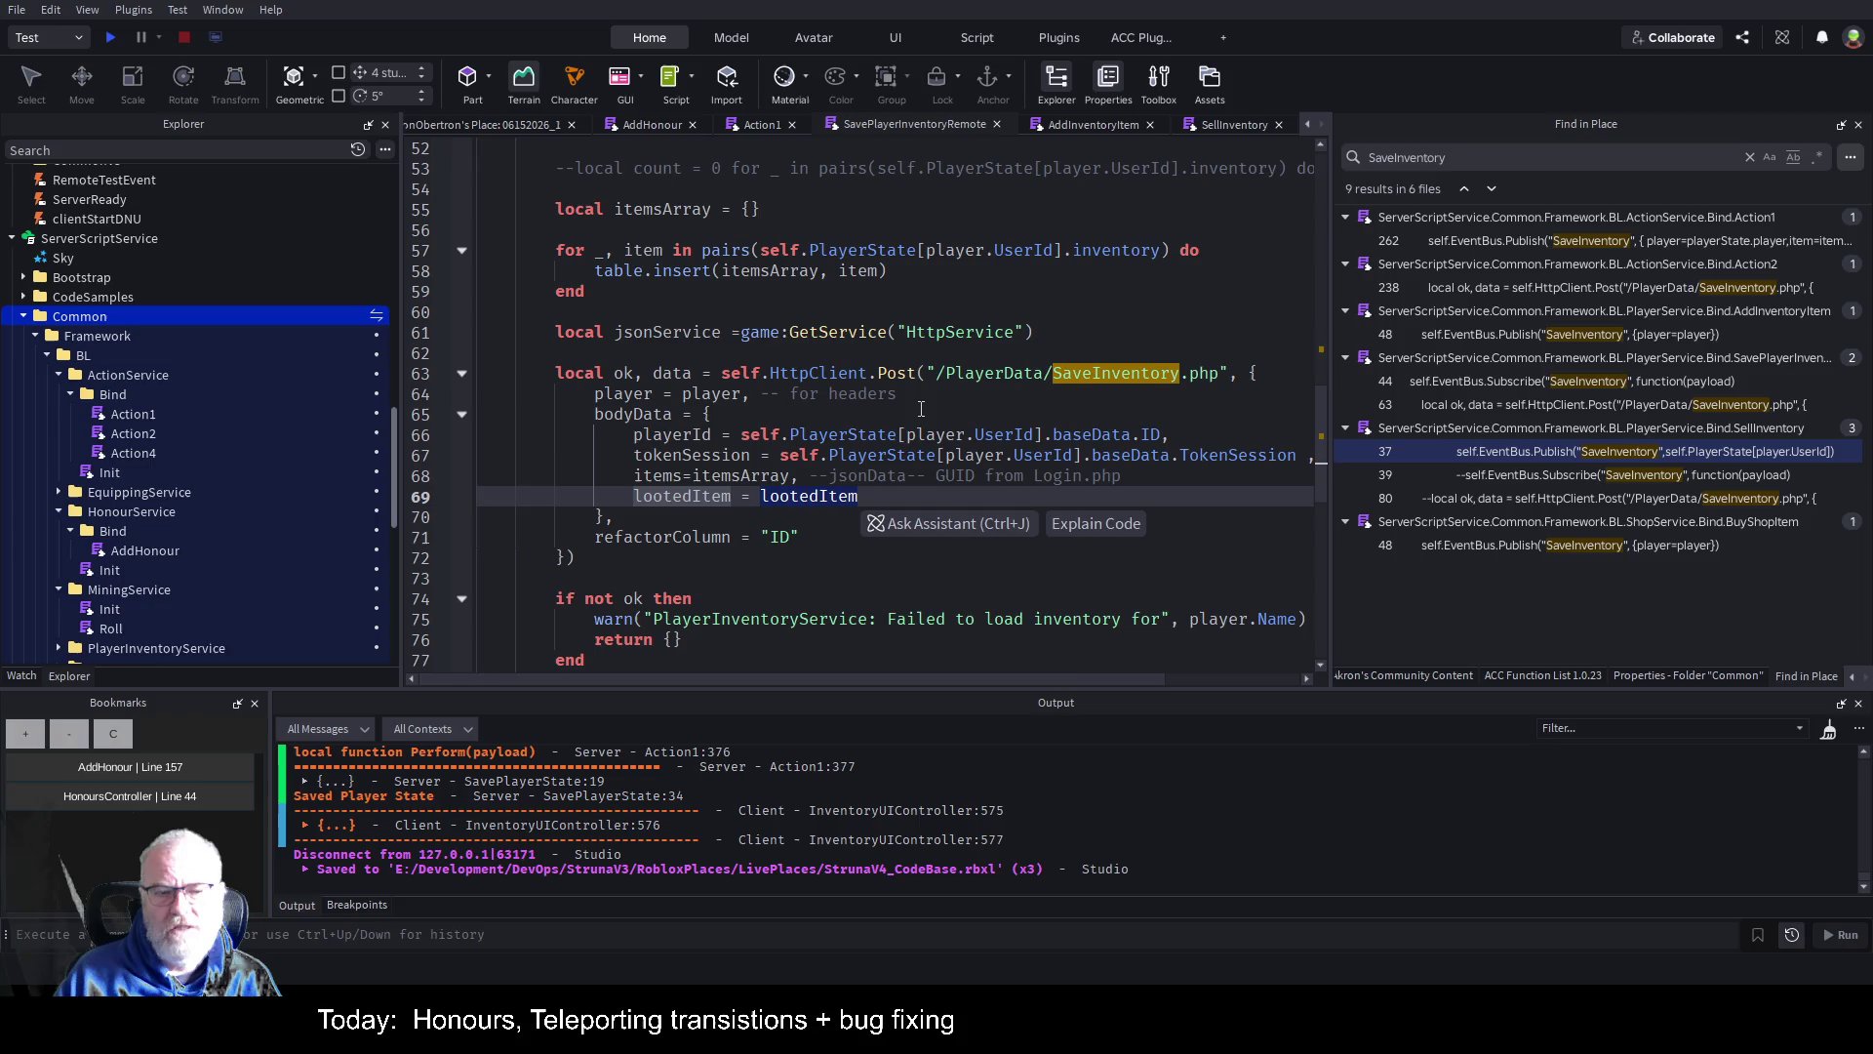
pyautogui.click(1104, 413)
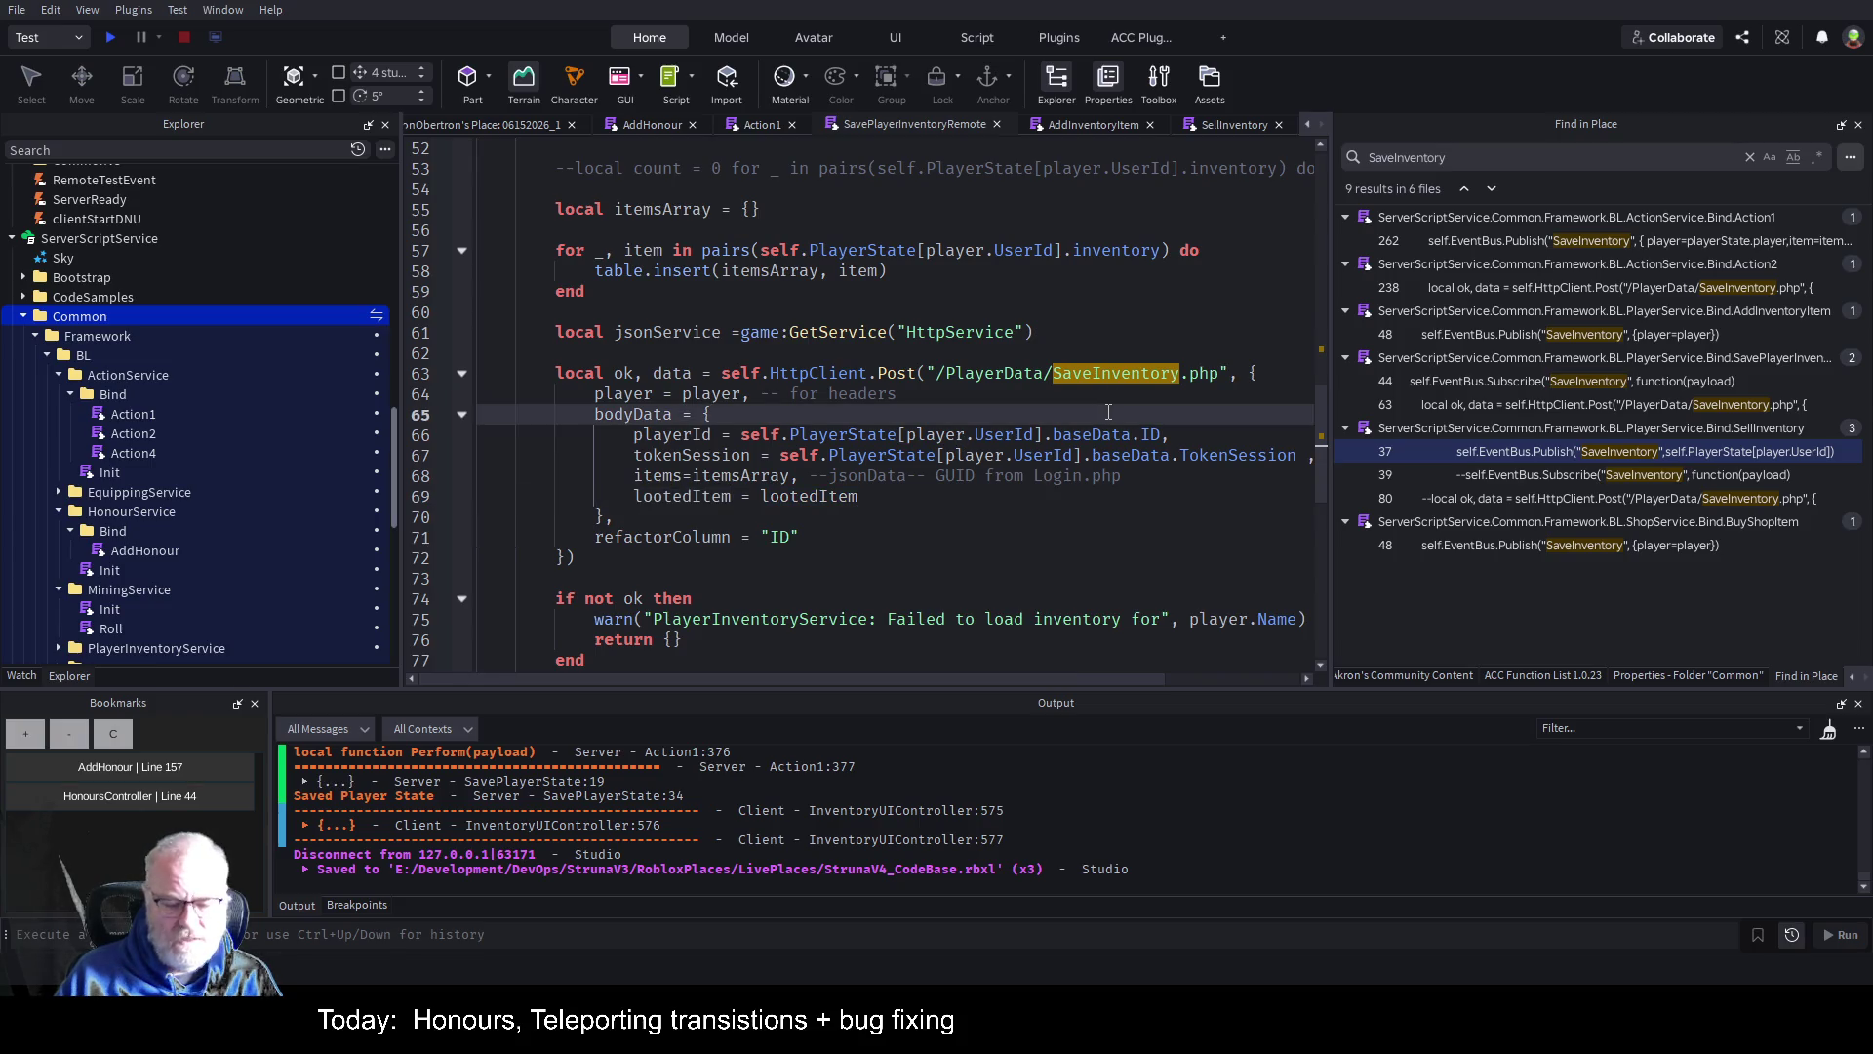
pyautogui.hotkey('ctrl', 's')
# Select SaveInventory in the request URL and switch over to Visual Studio Code.
pyautogui.click(1157, 333)
pyautogui.doubleClick(1079, 381)
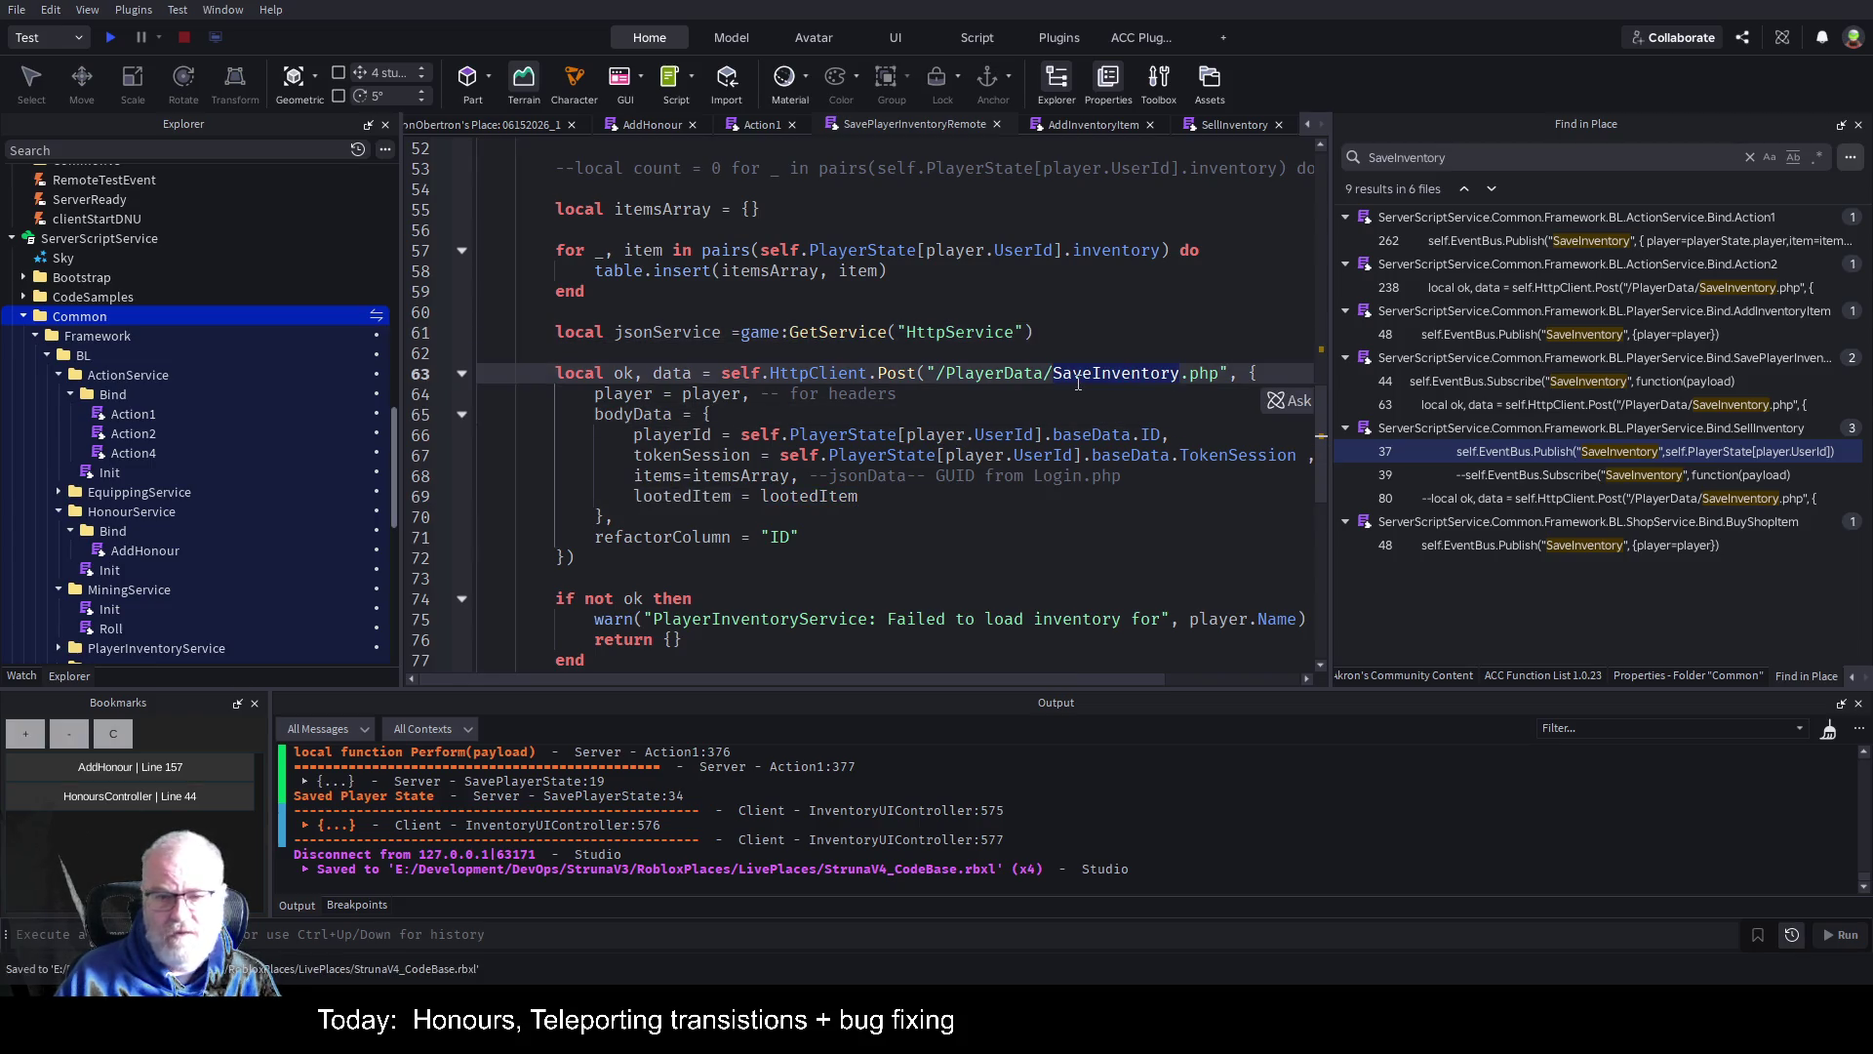
pyautogui.press('alt')
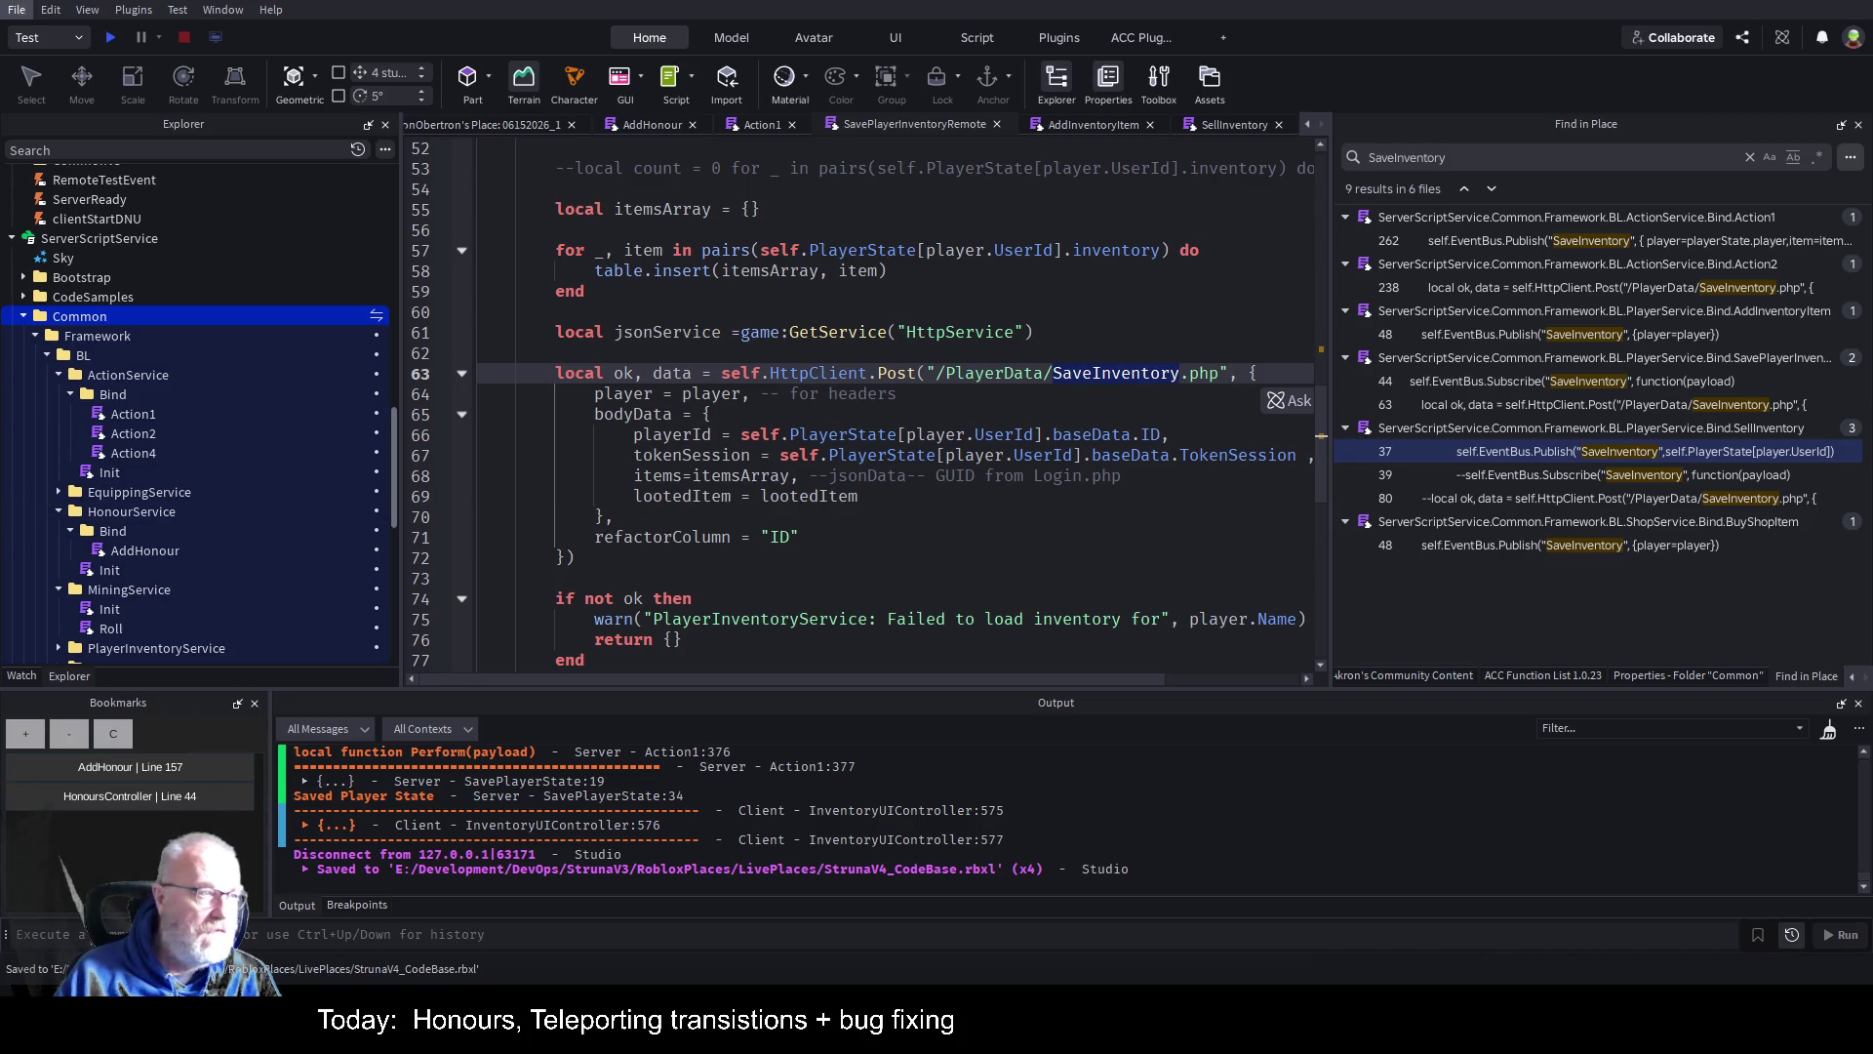
pyautogui.hotkey('alt', 'Tab')
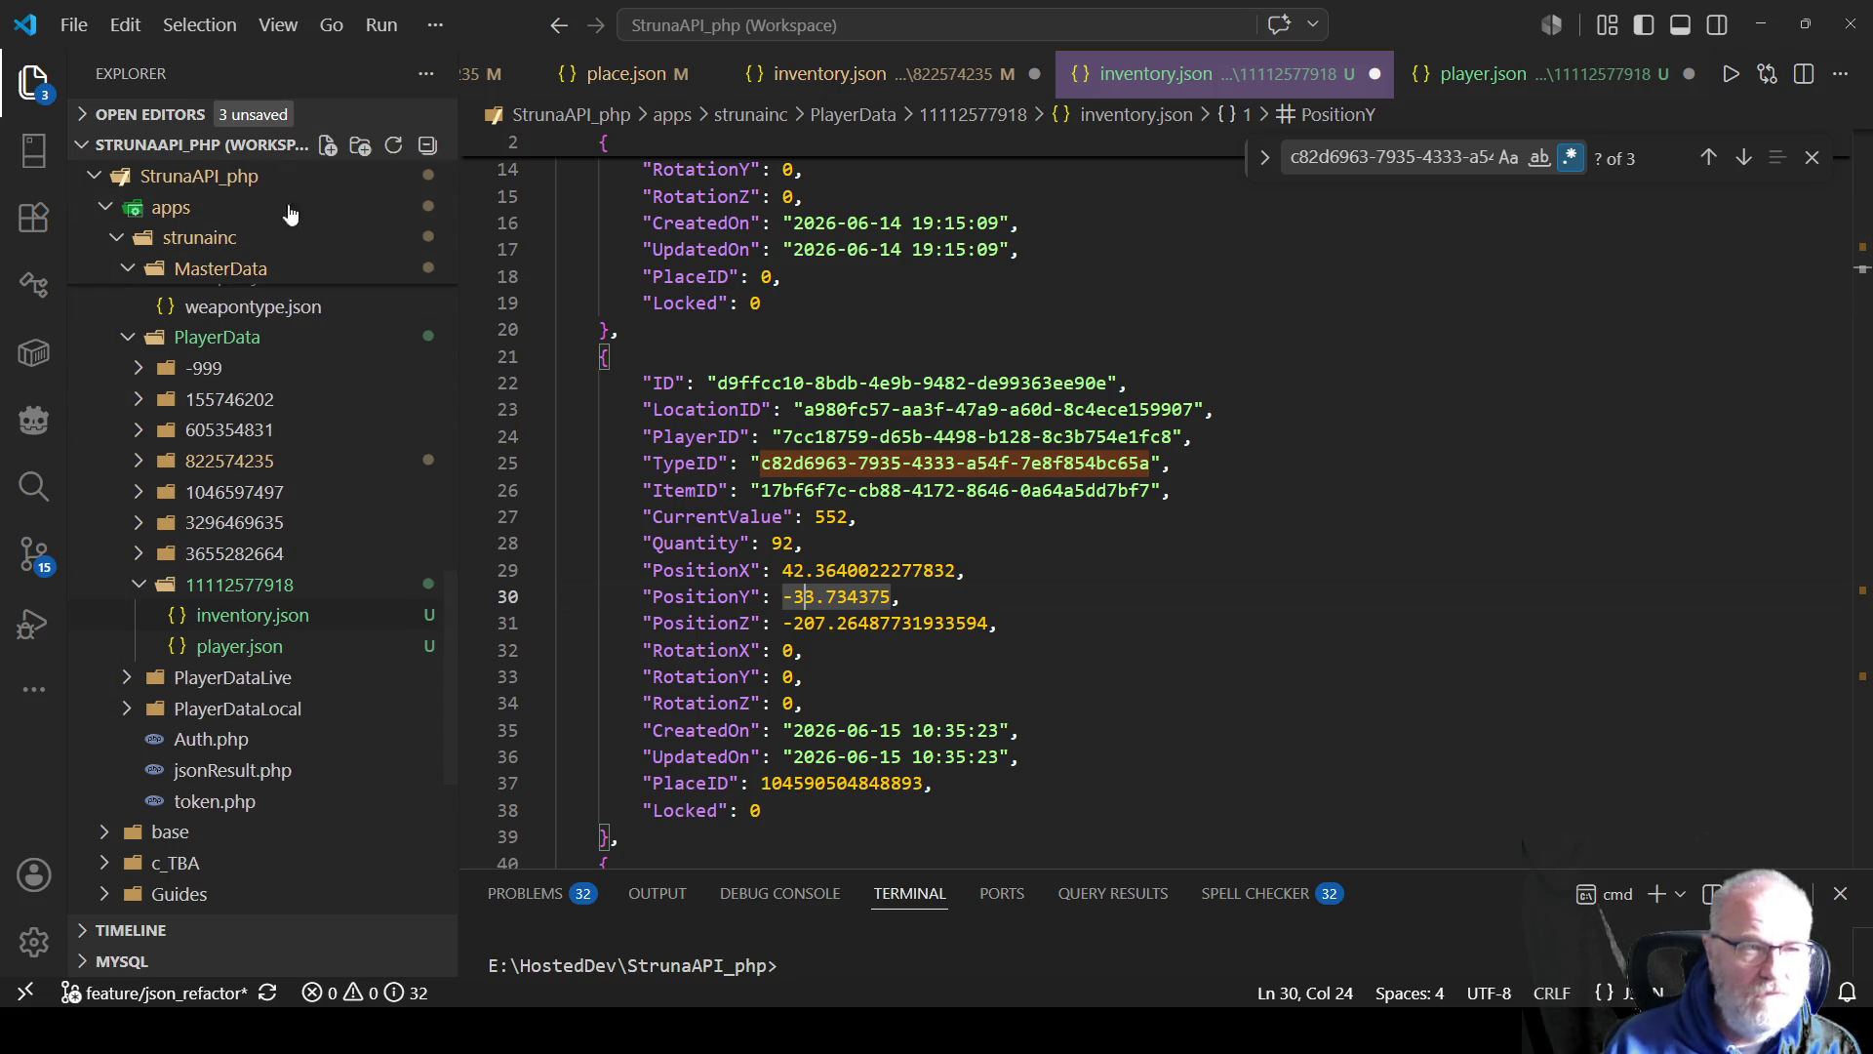
# Collapse MasterData and PlayerData, then open base > API\Controllers > PlayerData > SaveInventory.php.
pyautogui.click(34, 80)
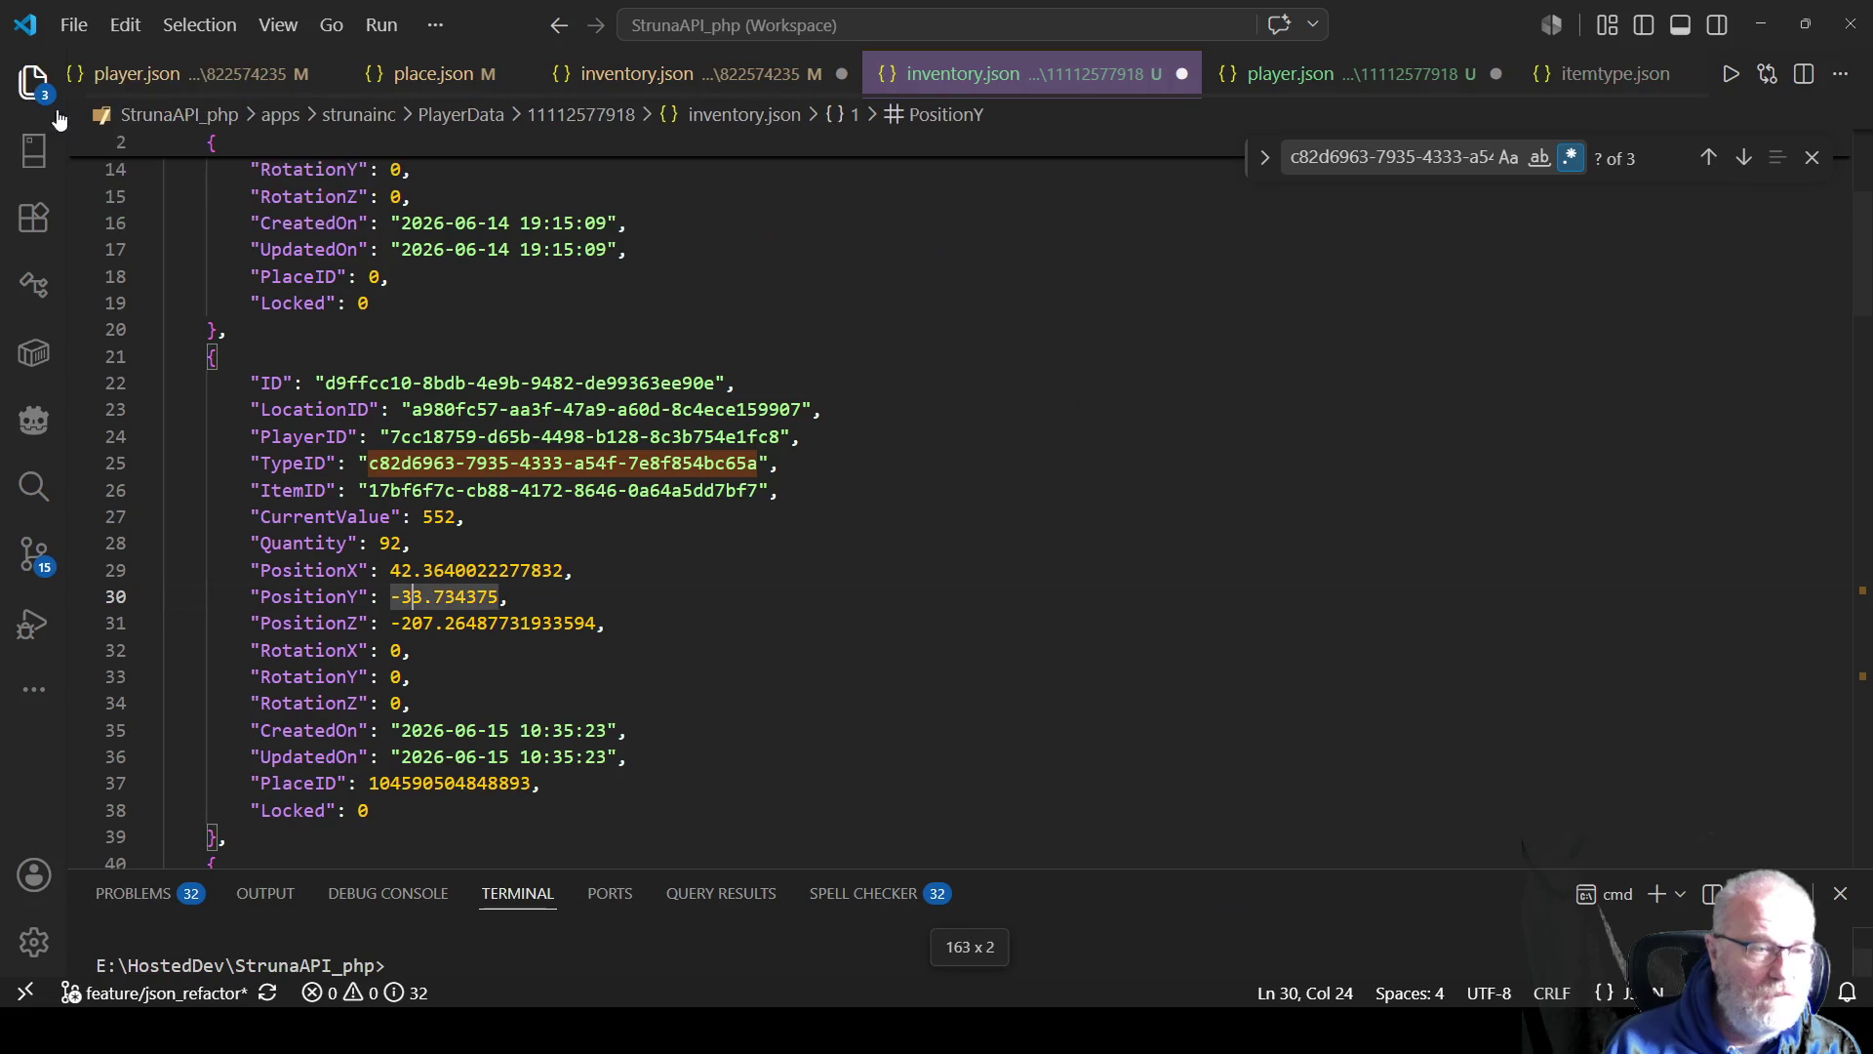
pyautogui.click(33, 78)
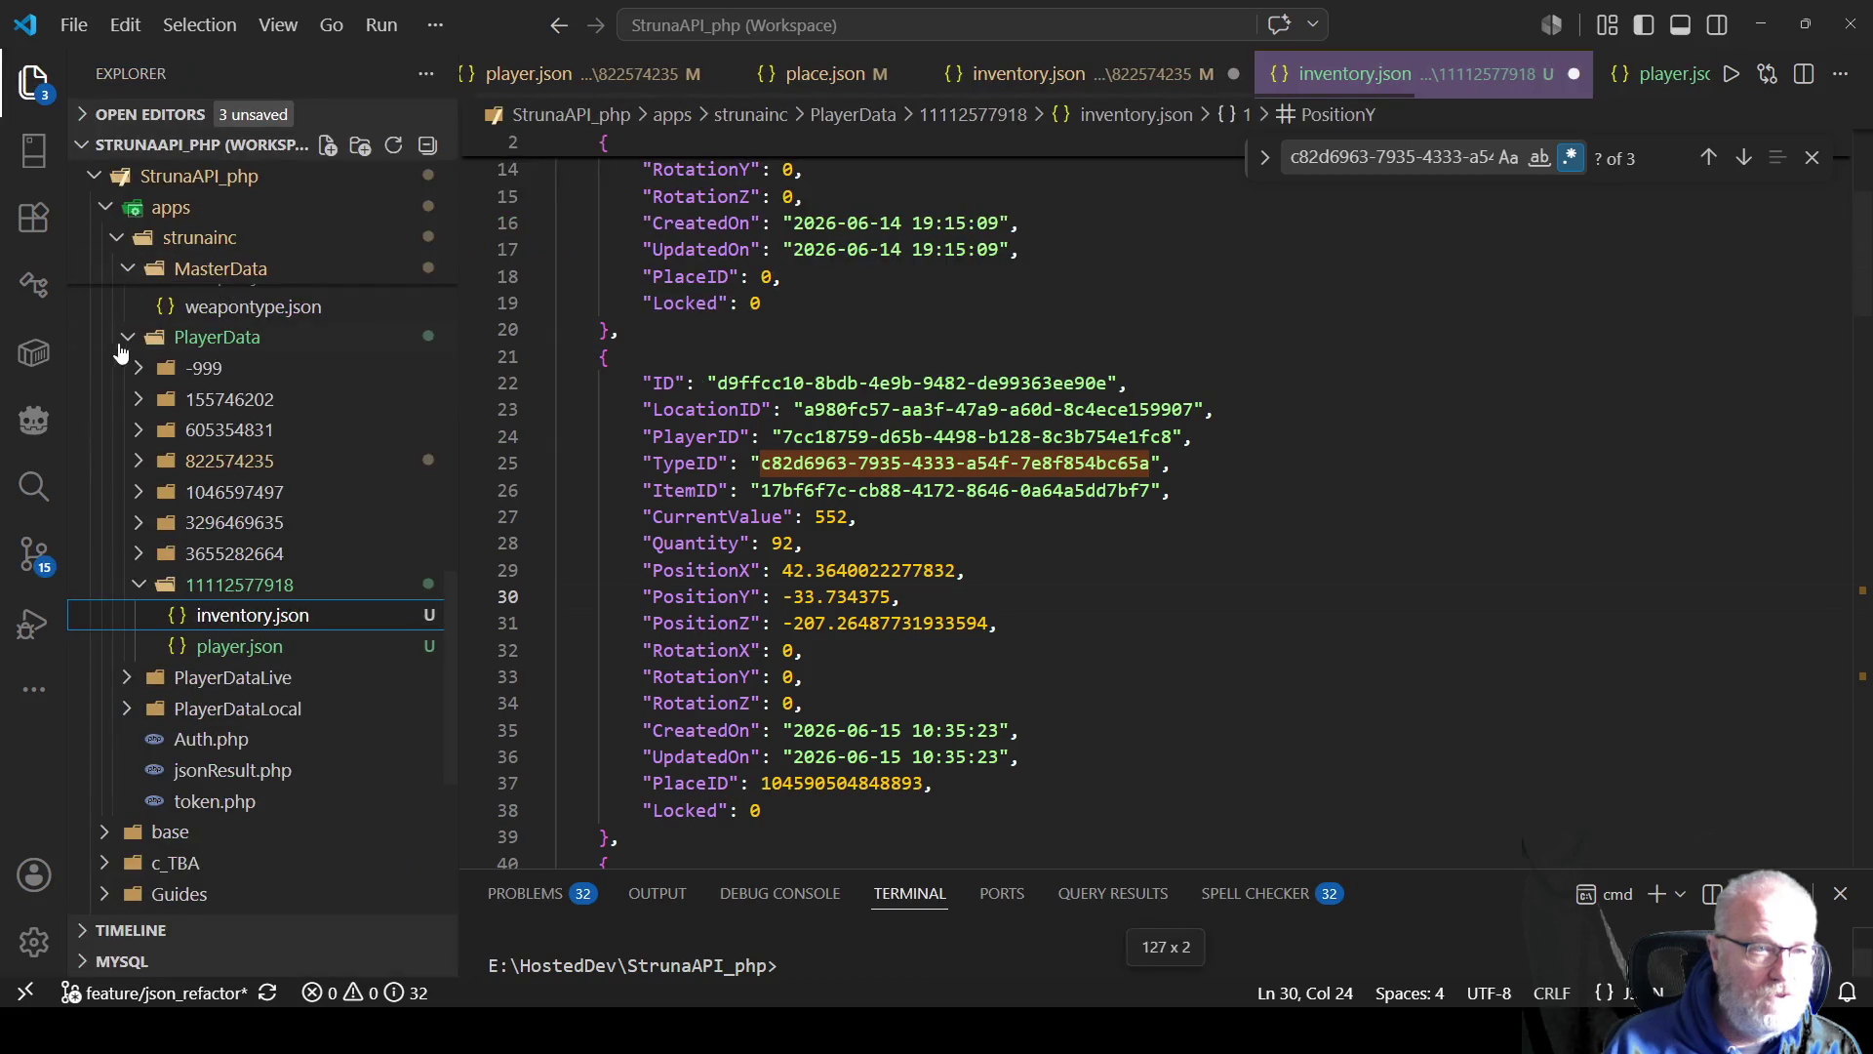
pyautogui.click(128, 272)
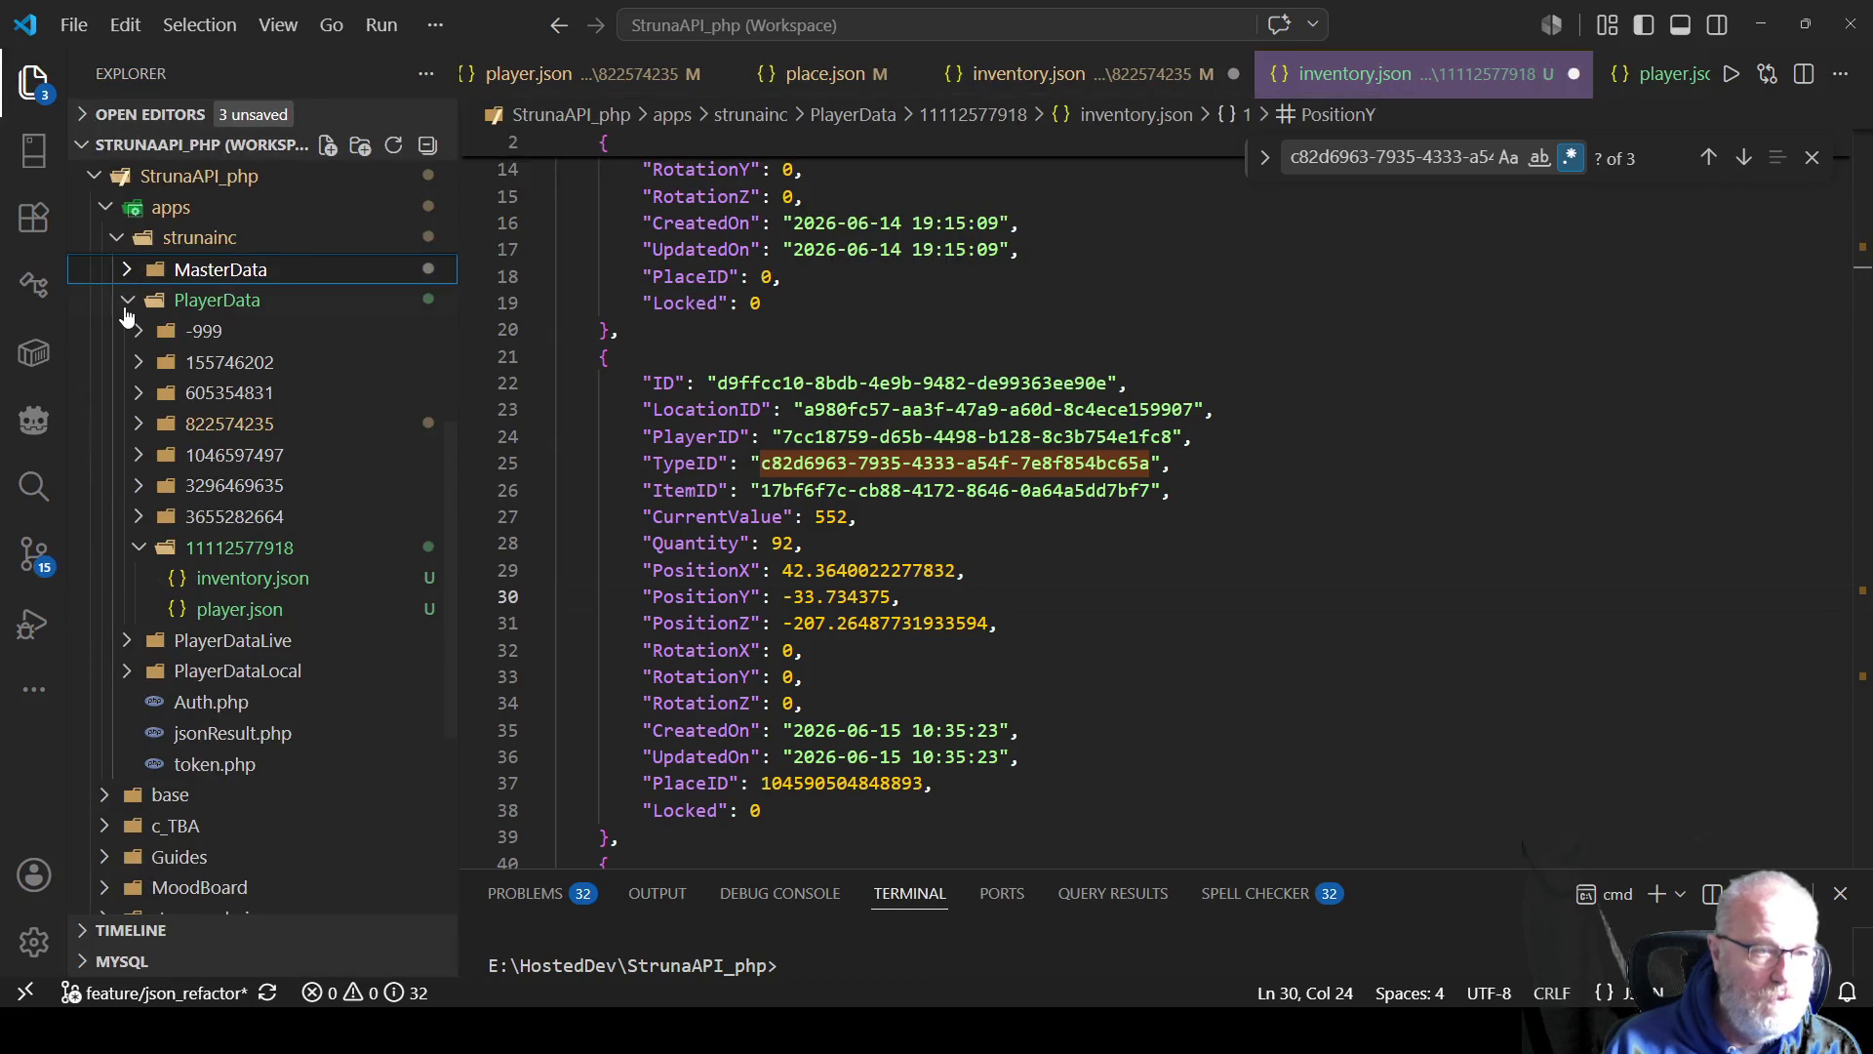
pyautogui.click(124, 310)
pyautogui.scroll(-2, 237, 520)
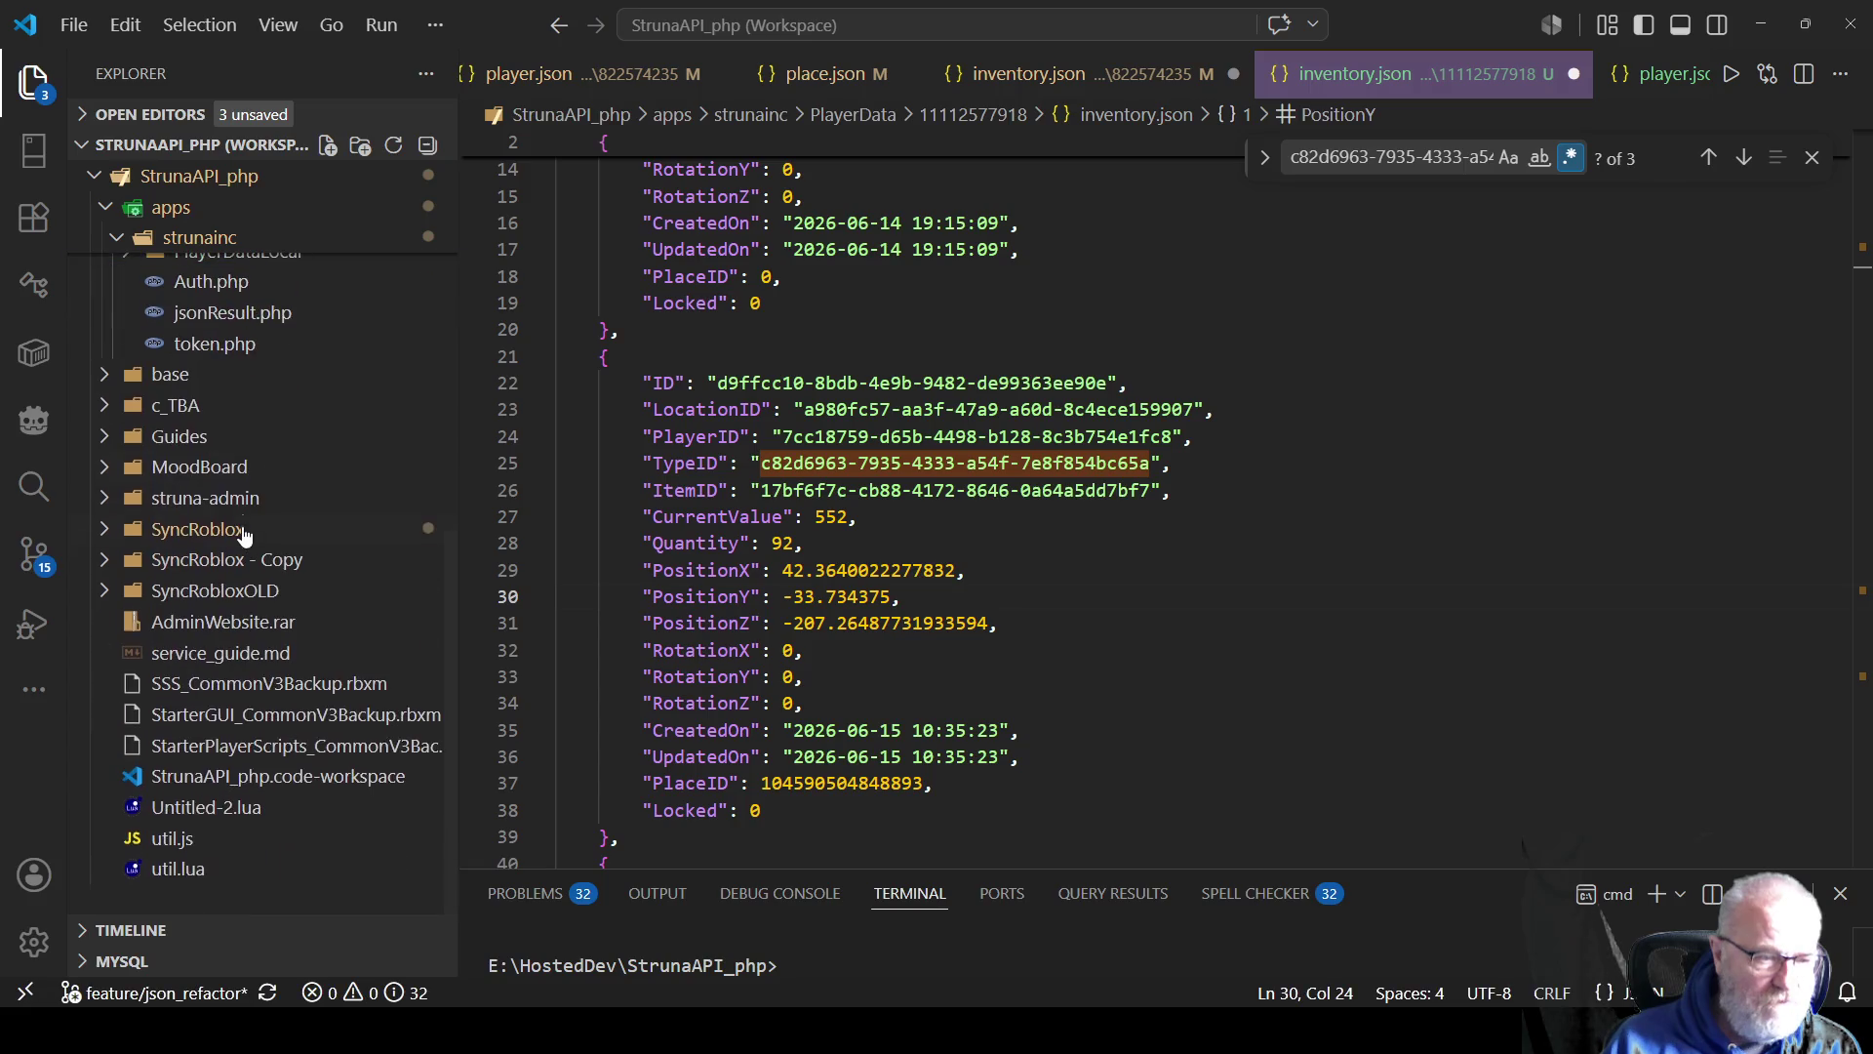
pyautogui.click(110, 377)
pyautogui.click(125, 407)
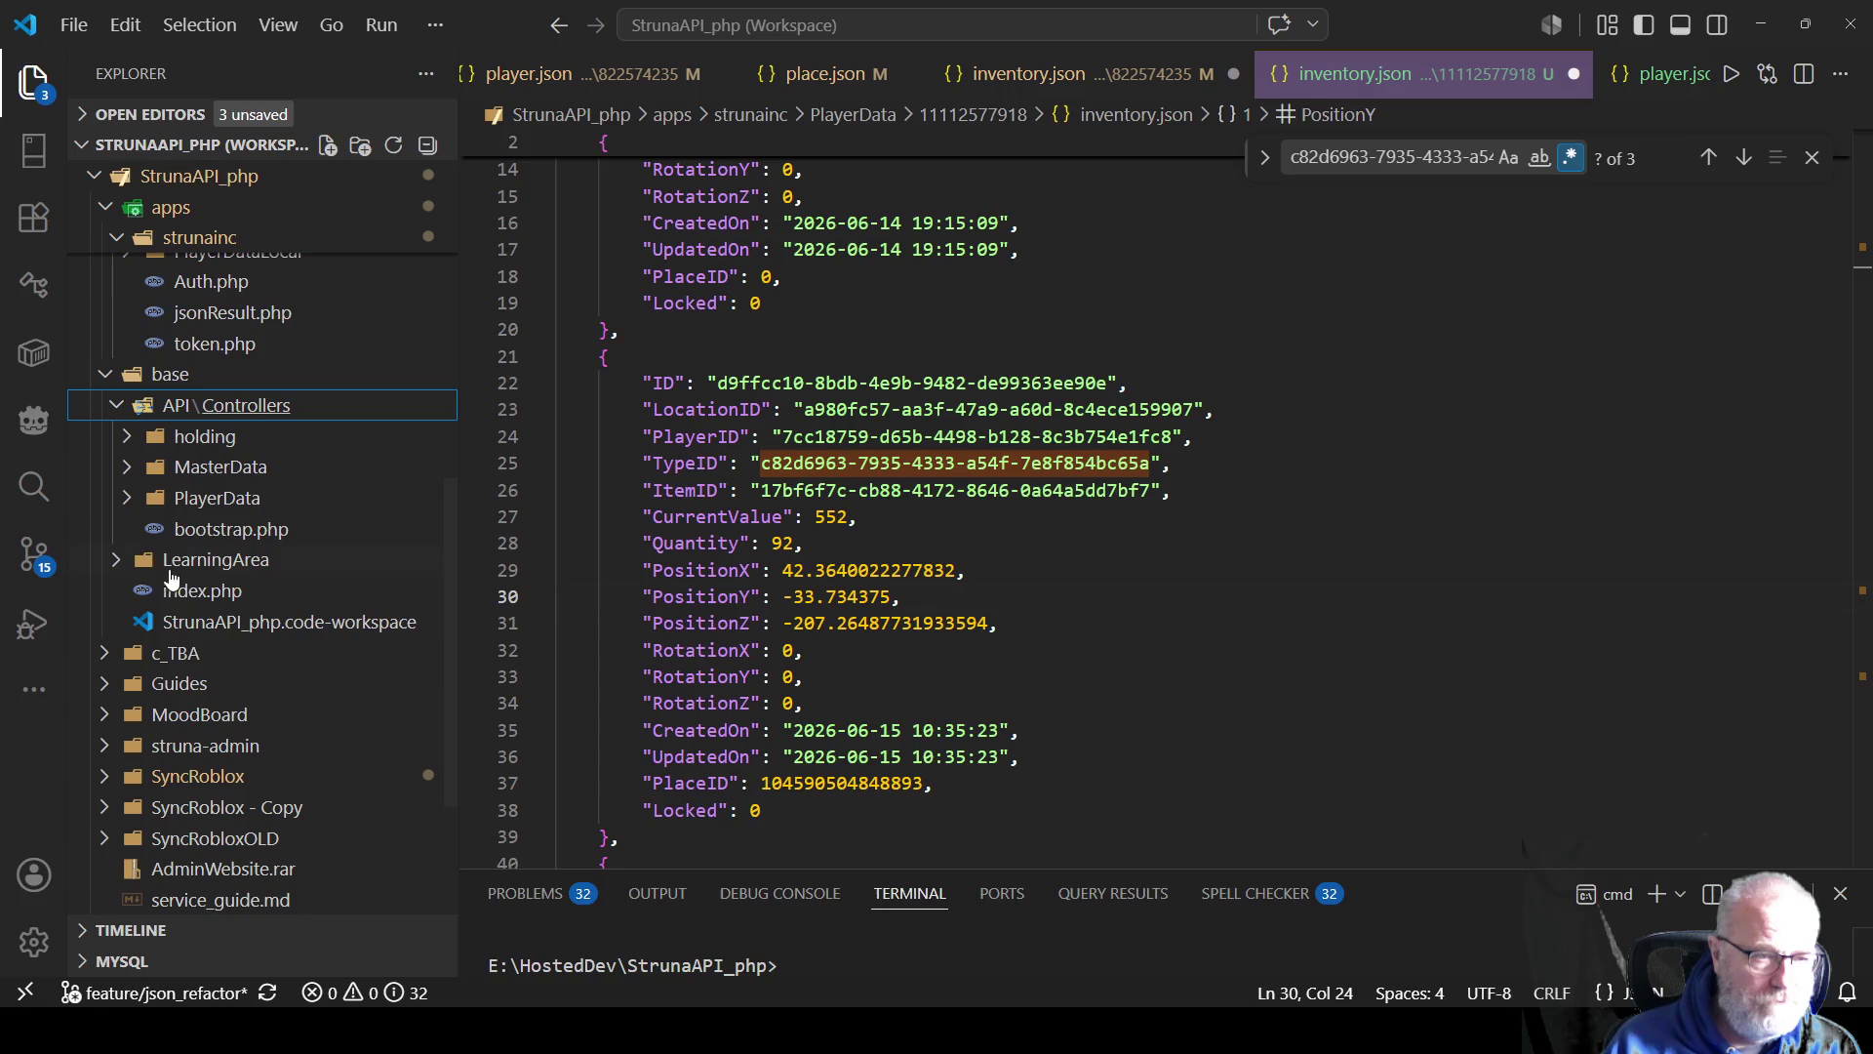
pyautogui.click(128, 500)
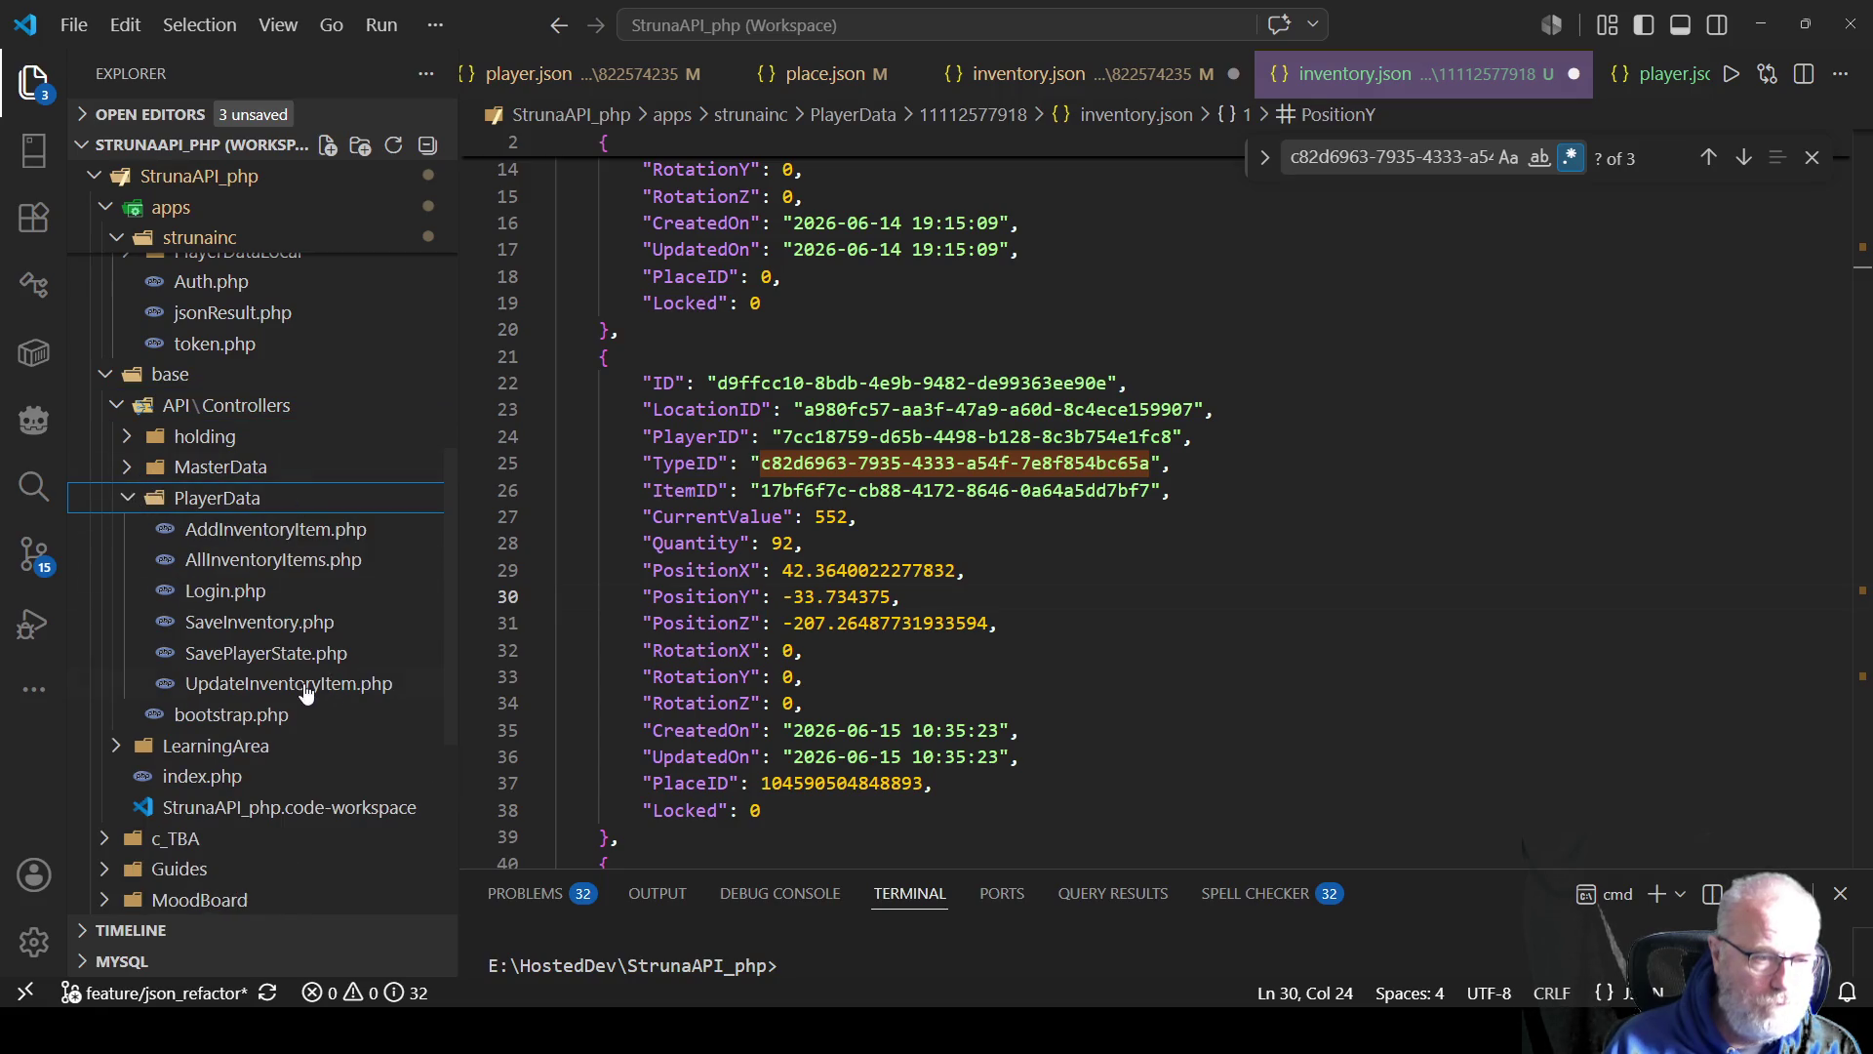
pyautogui.click(264, 624)
pyautogui.click(1006, 462)
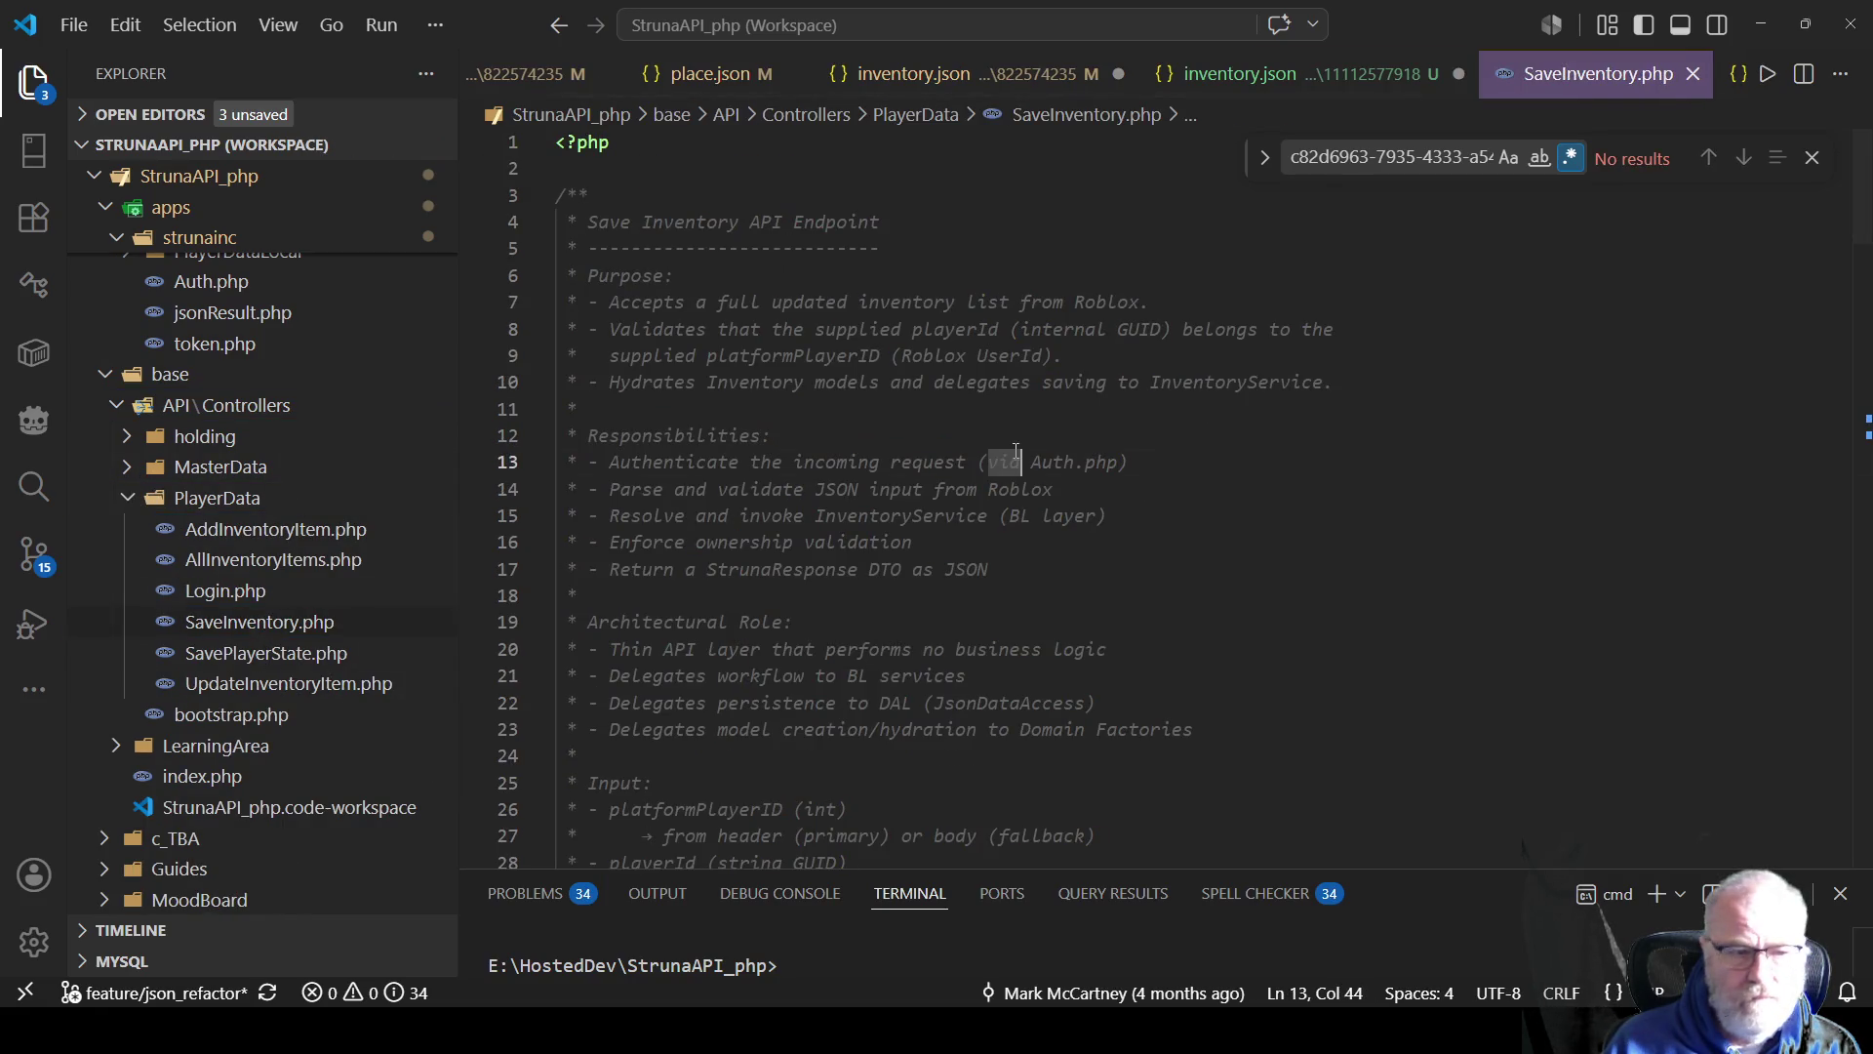
pyautogui.scroll(-10, 1007, 498)
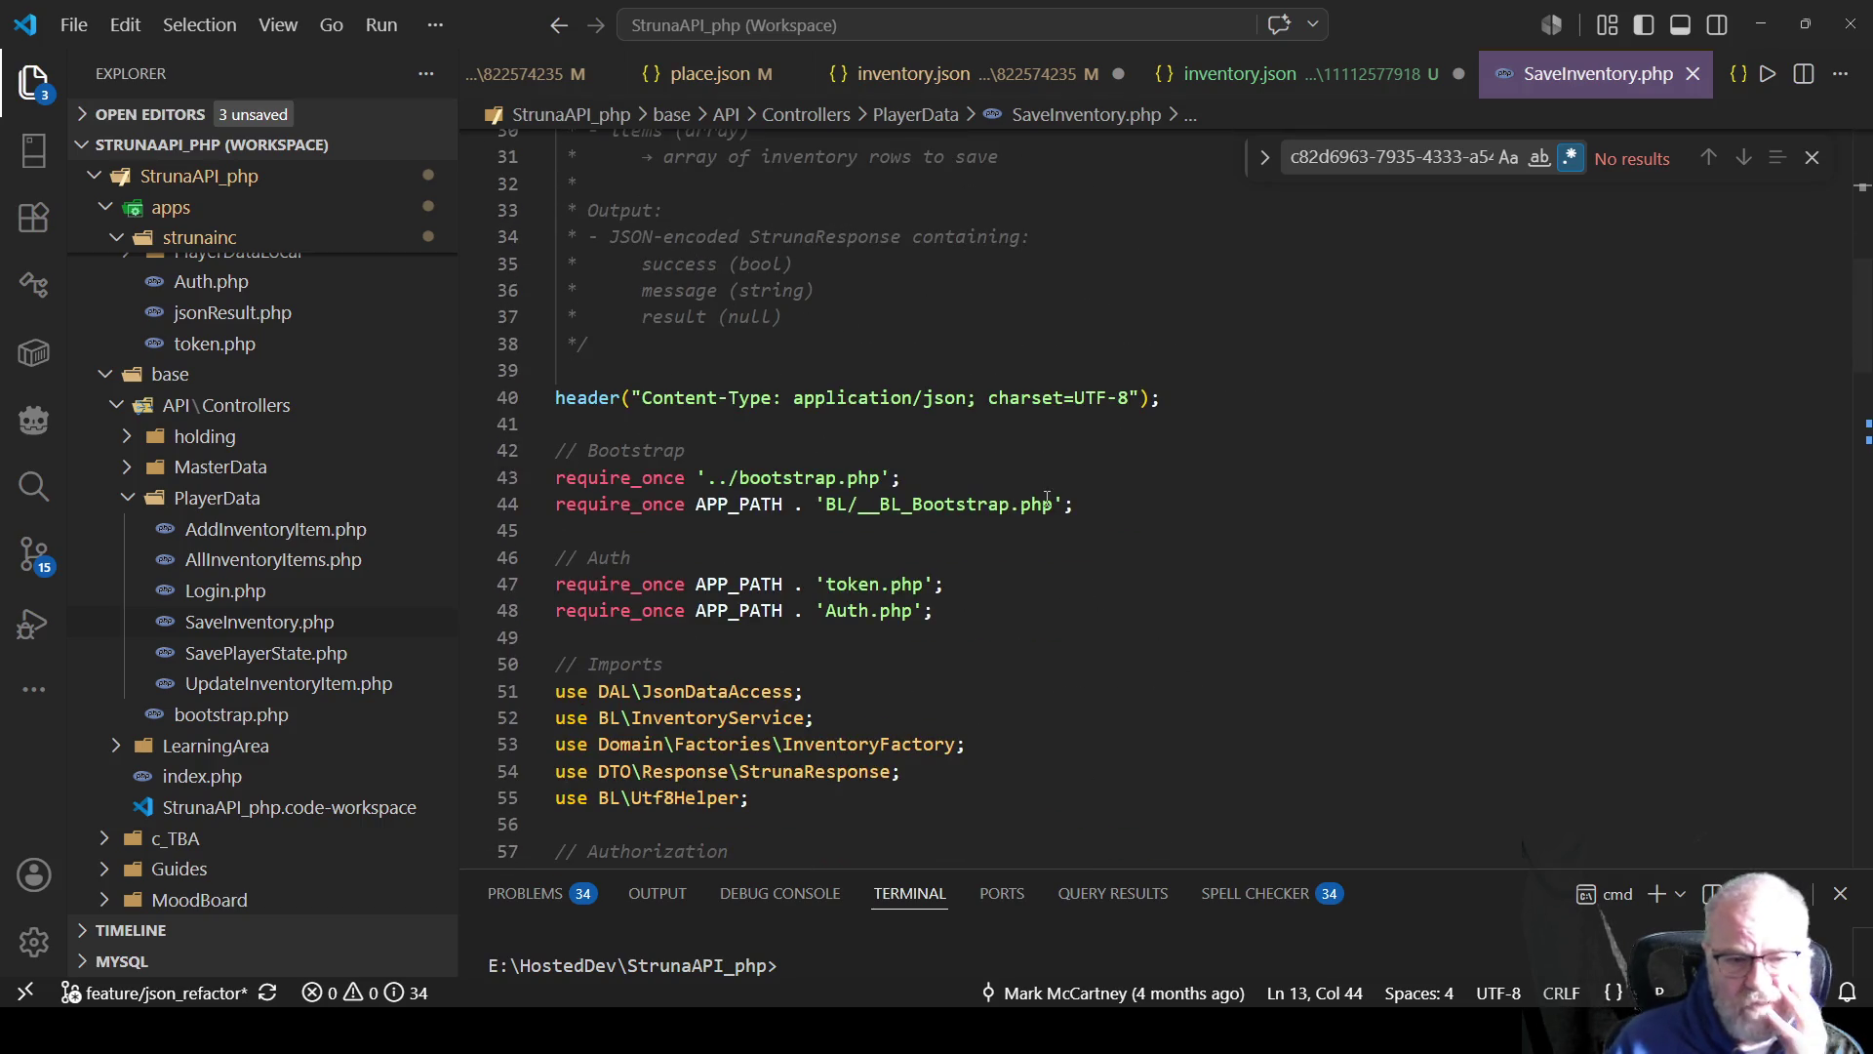
pyautogui.scroll(-3, 1051, 499)
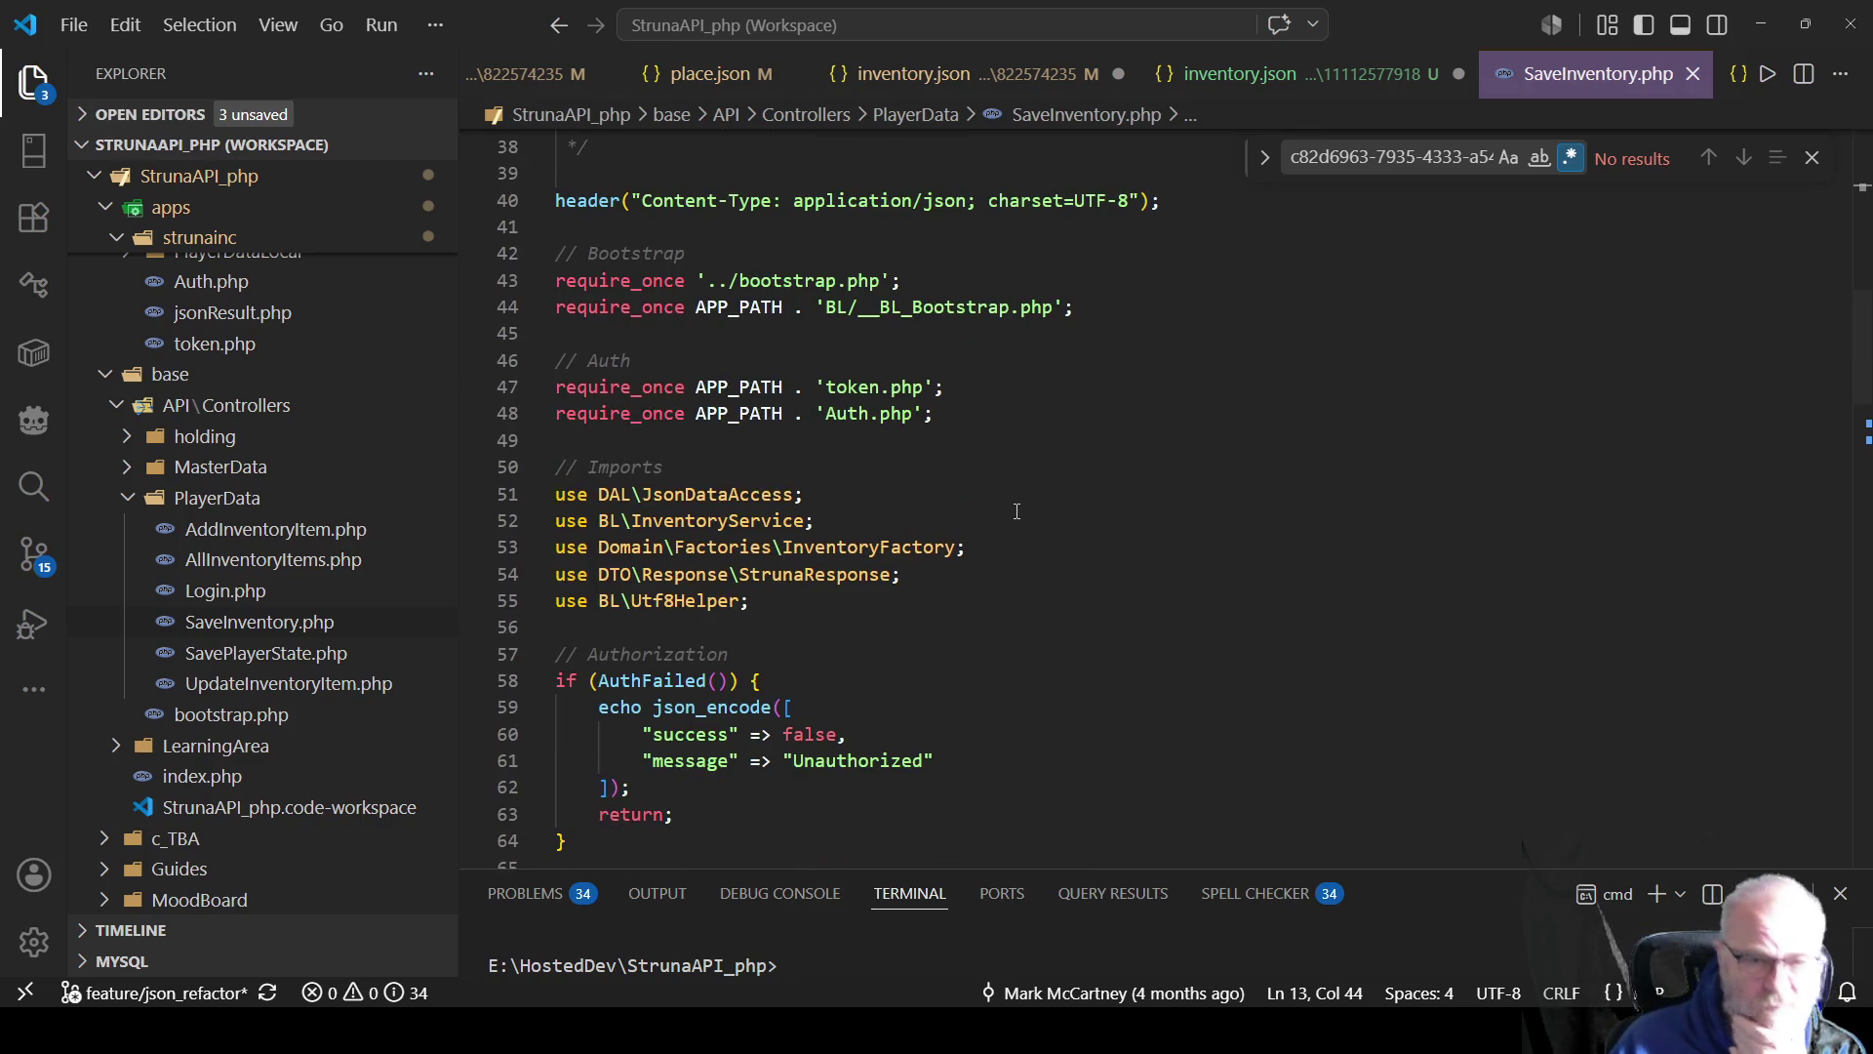
pyautogui.scroll(-5, 1002, 514)
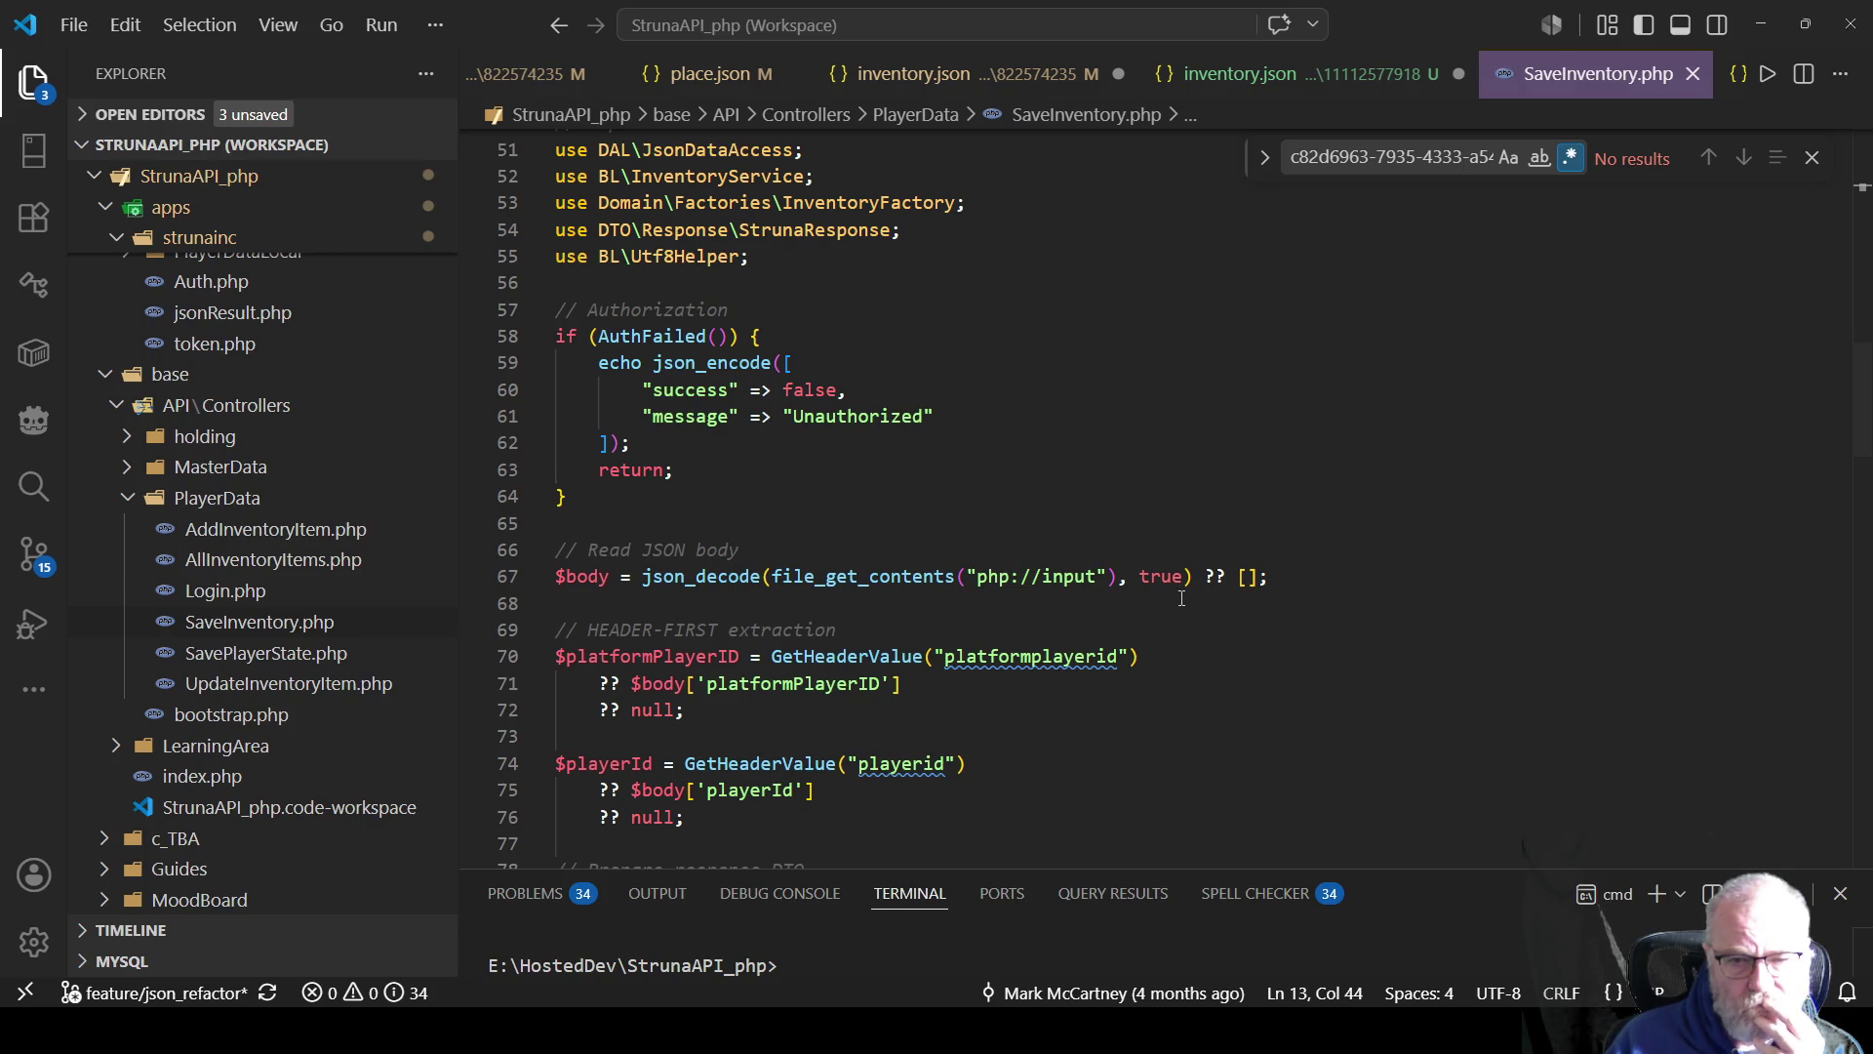
pyautogui.moveTo(590, 575)
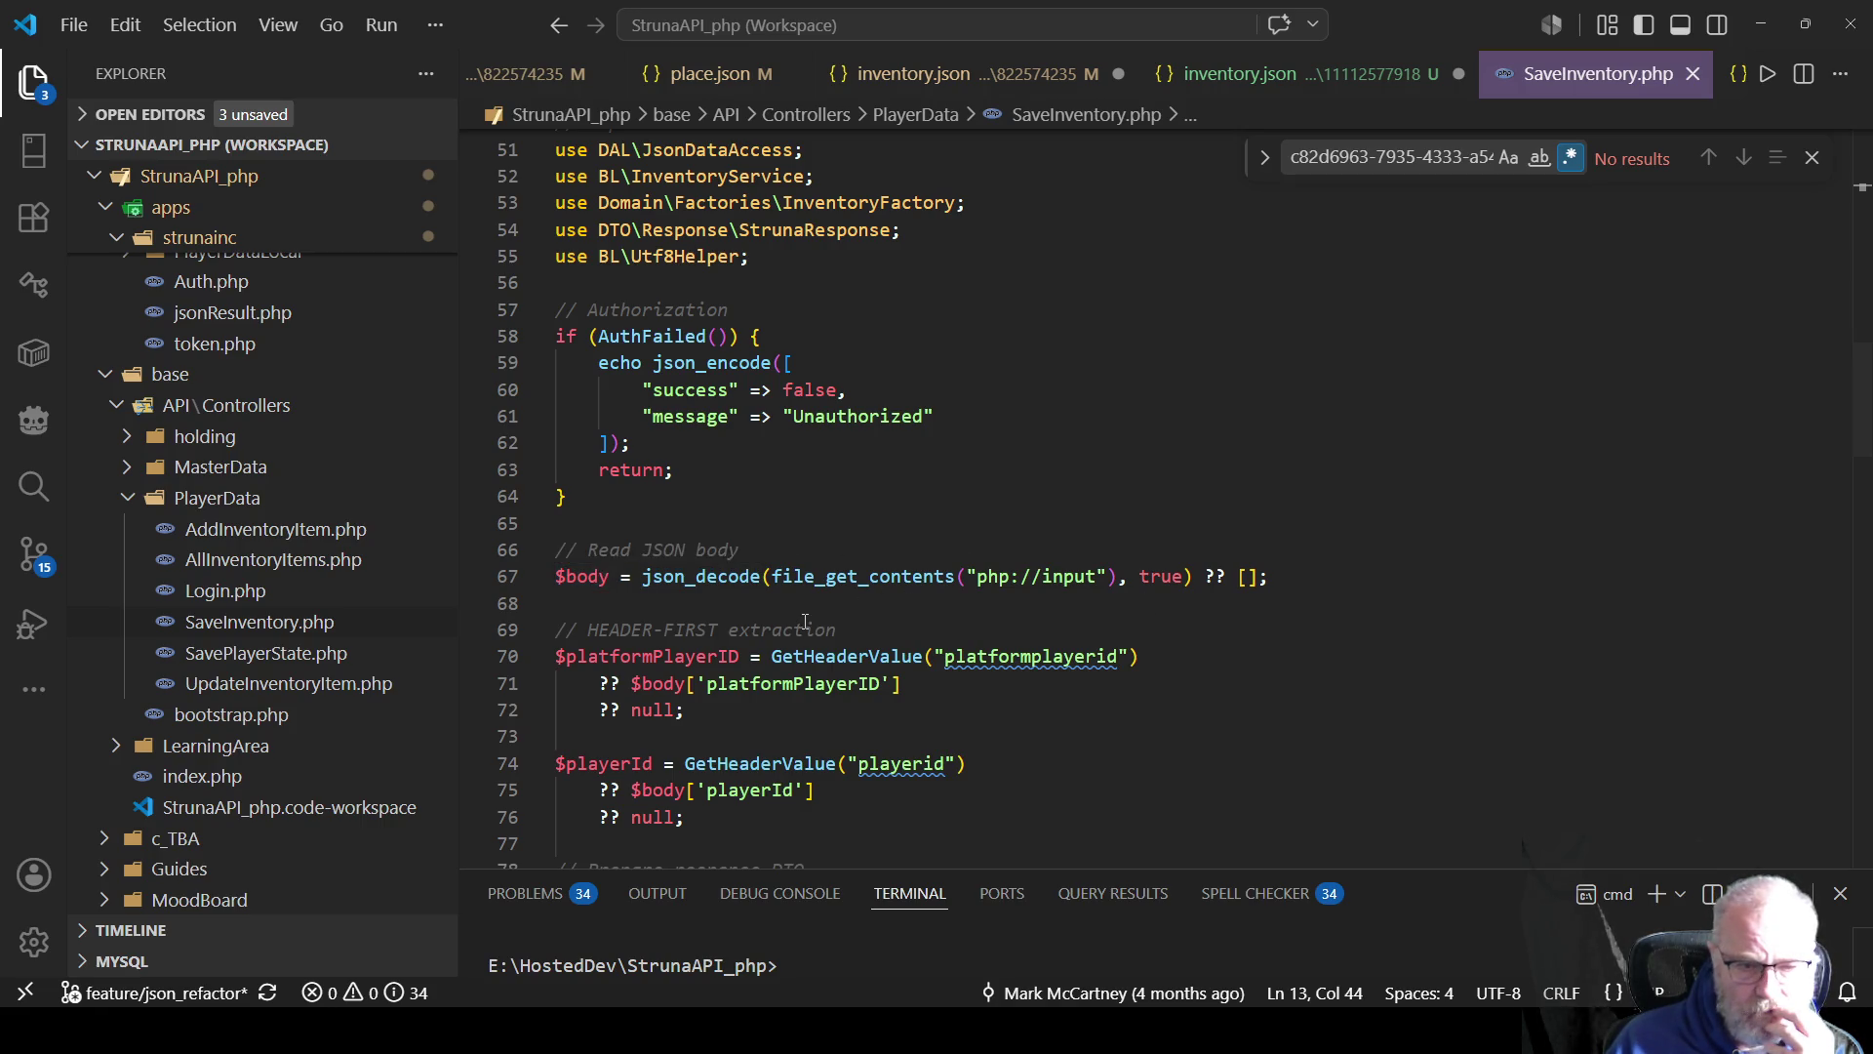
pyautogui.scroll(-2, 889, 606)
pyautogui.scroll(-2, 878, 595)
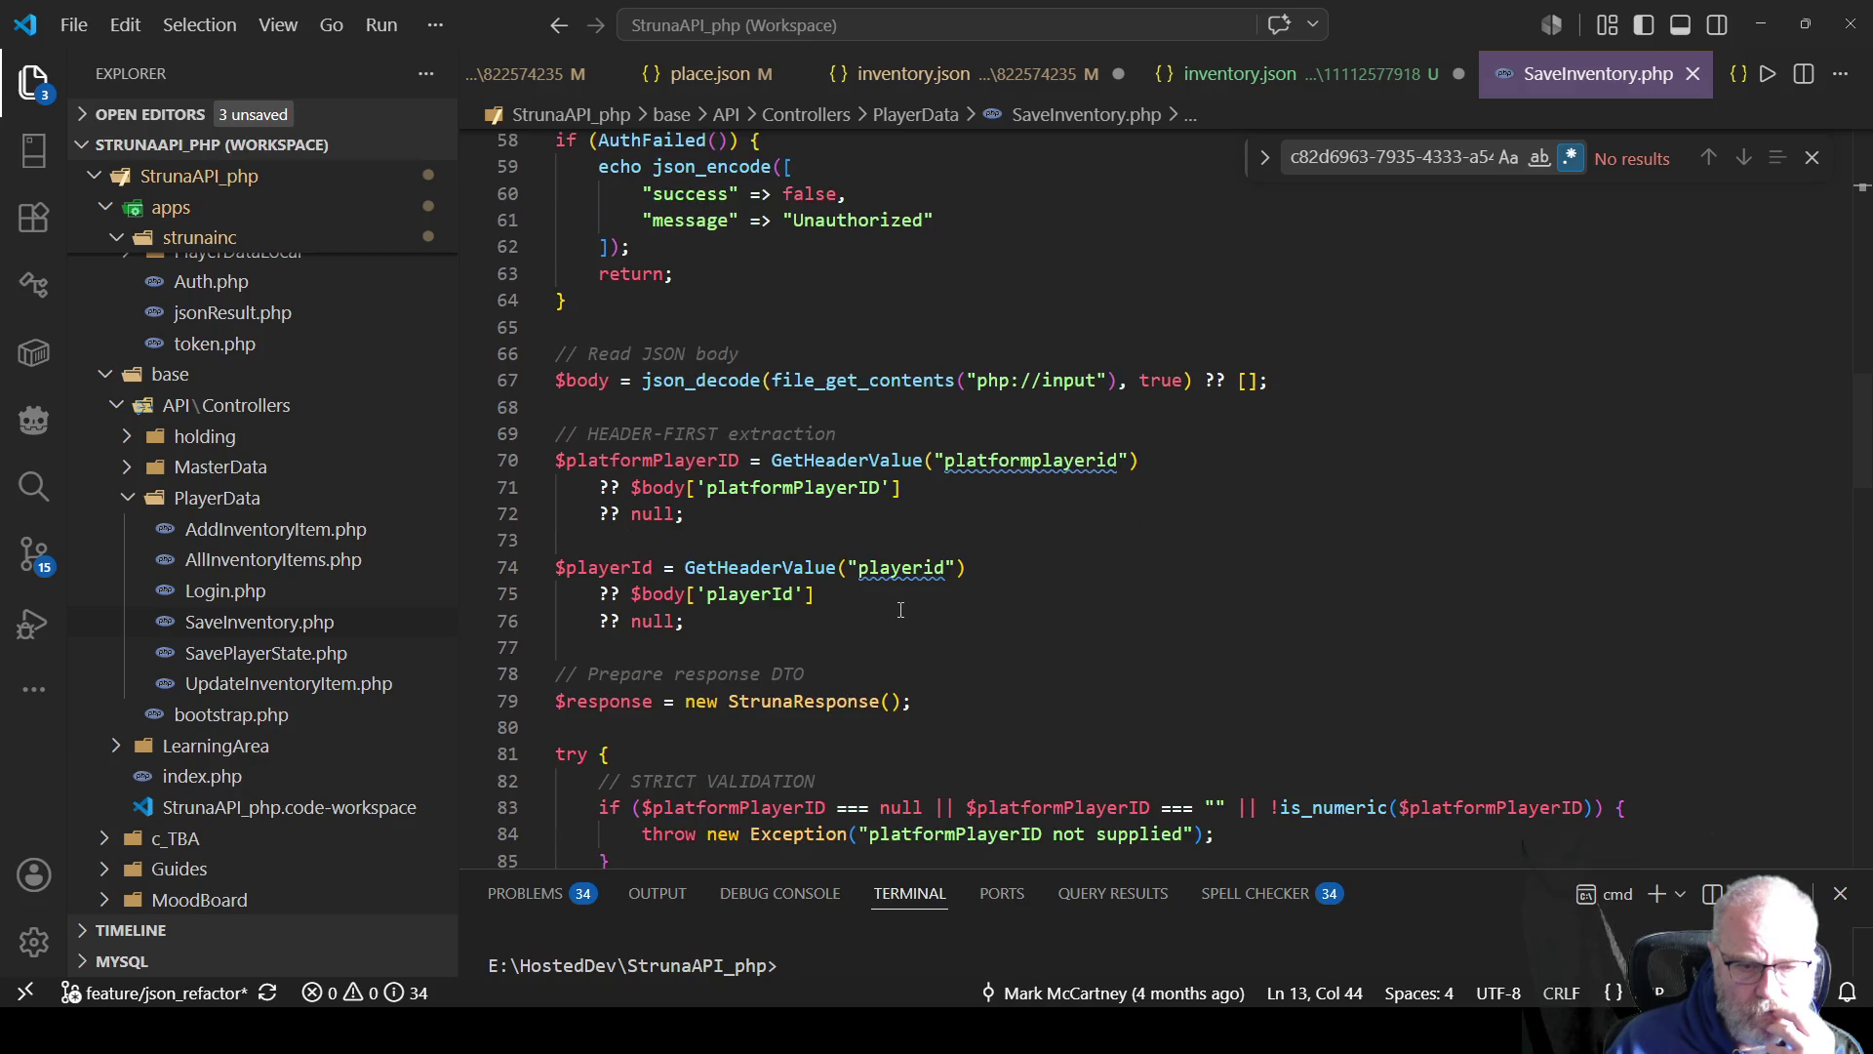
pyautogui.scroll(-3, 1000, 628)
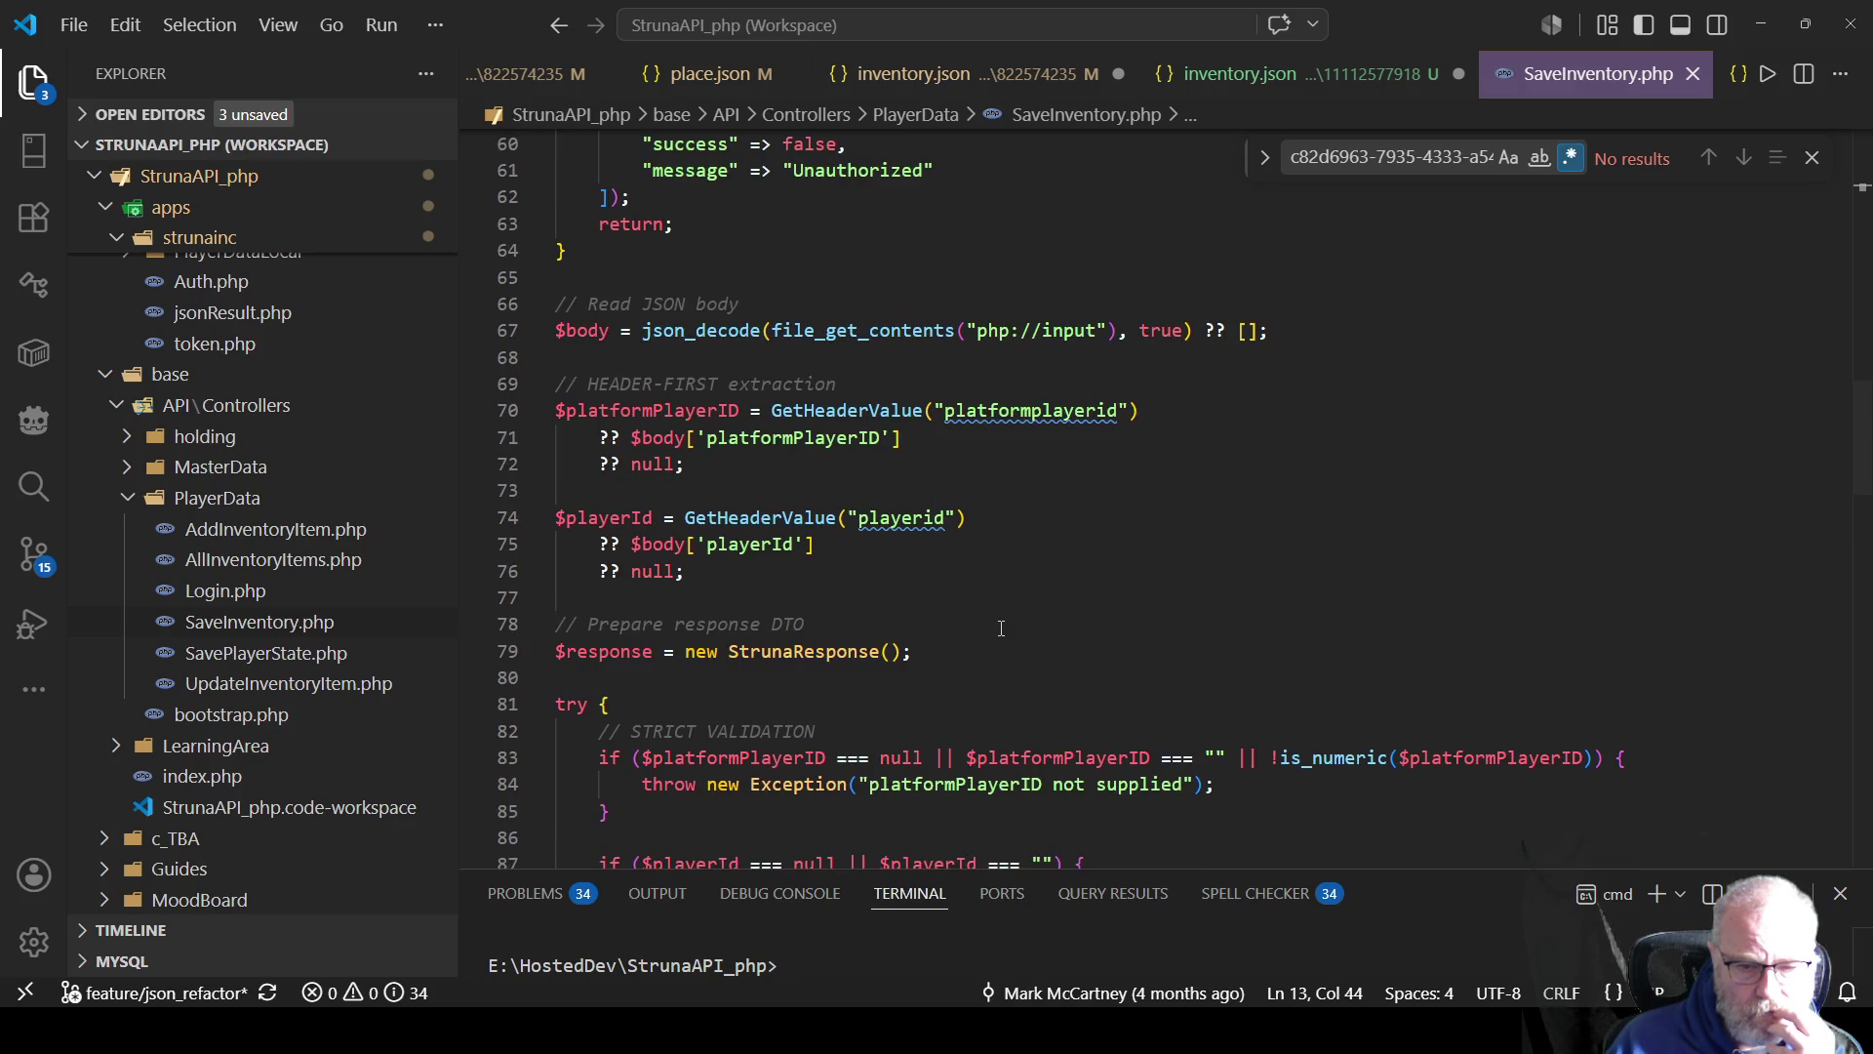
pyautogui.scroll(-2, 1000, 631)
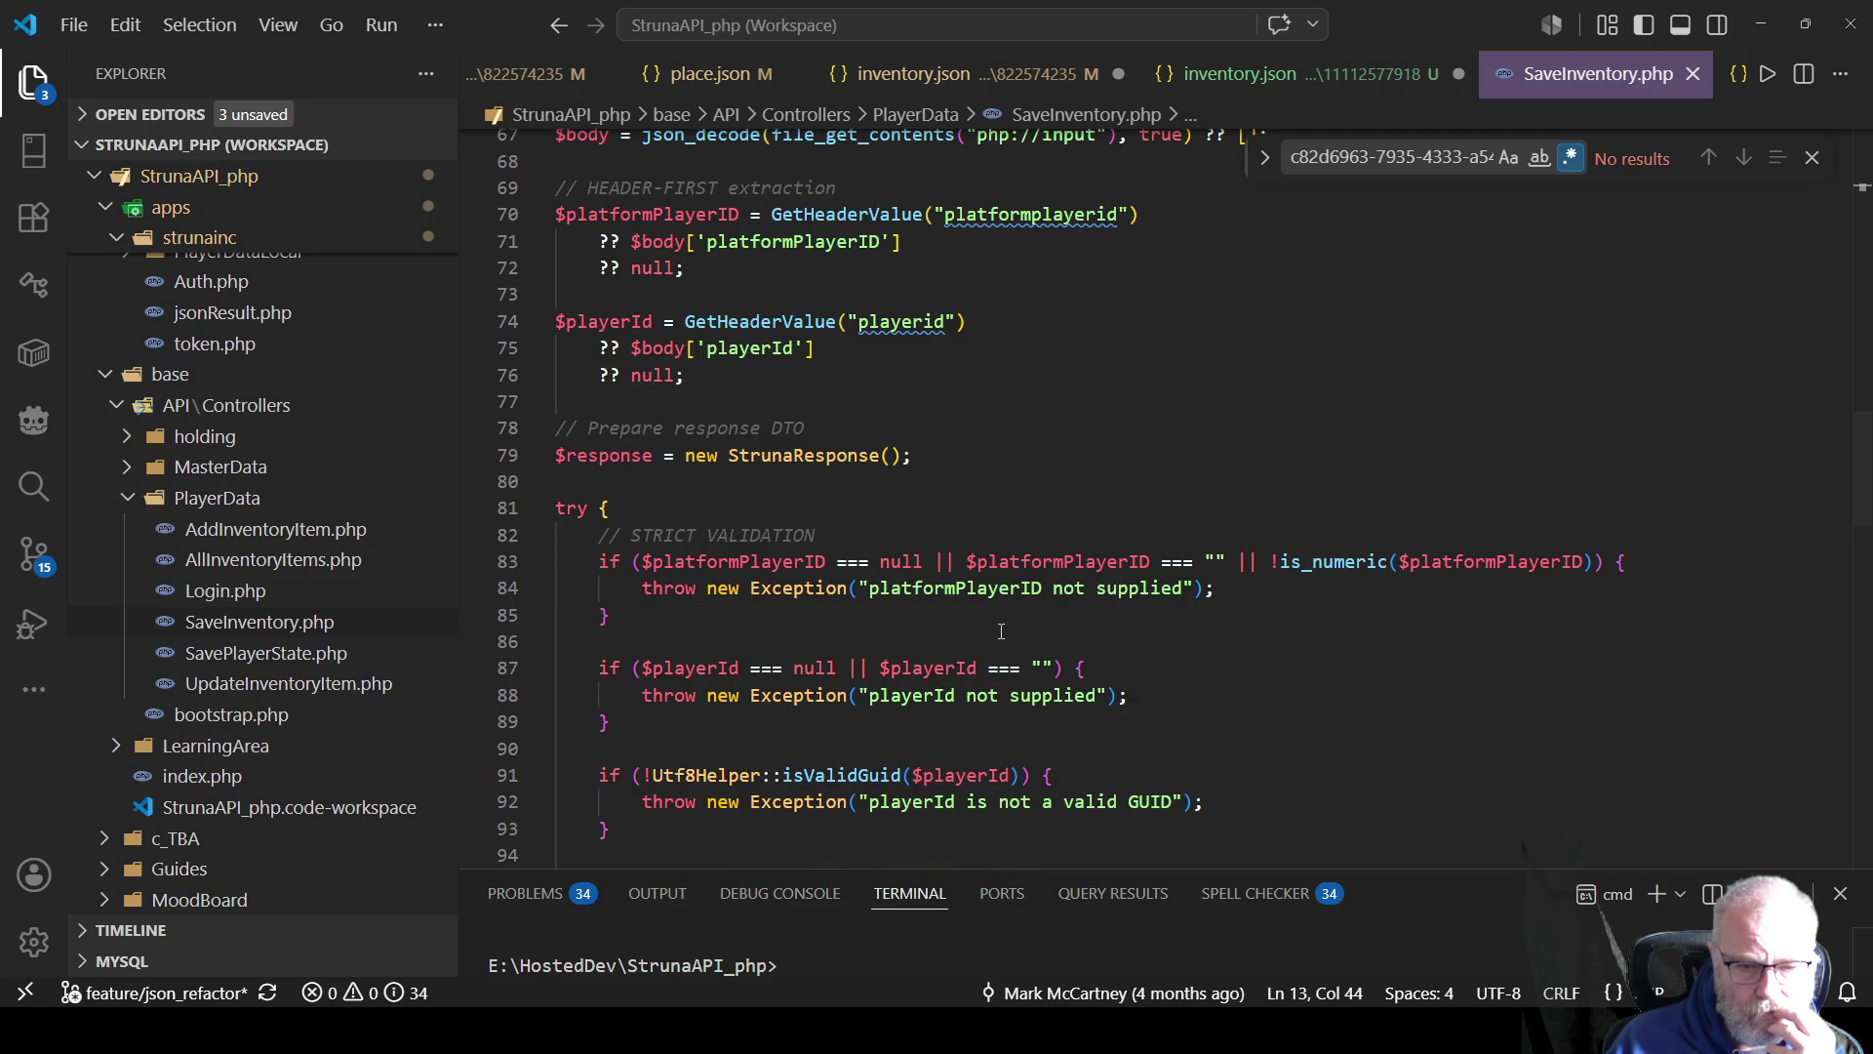
pyautogui.scroll(-2, 849, 586)
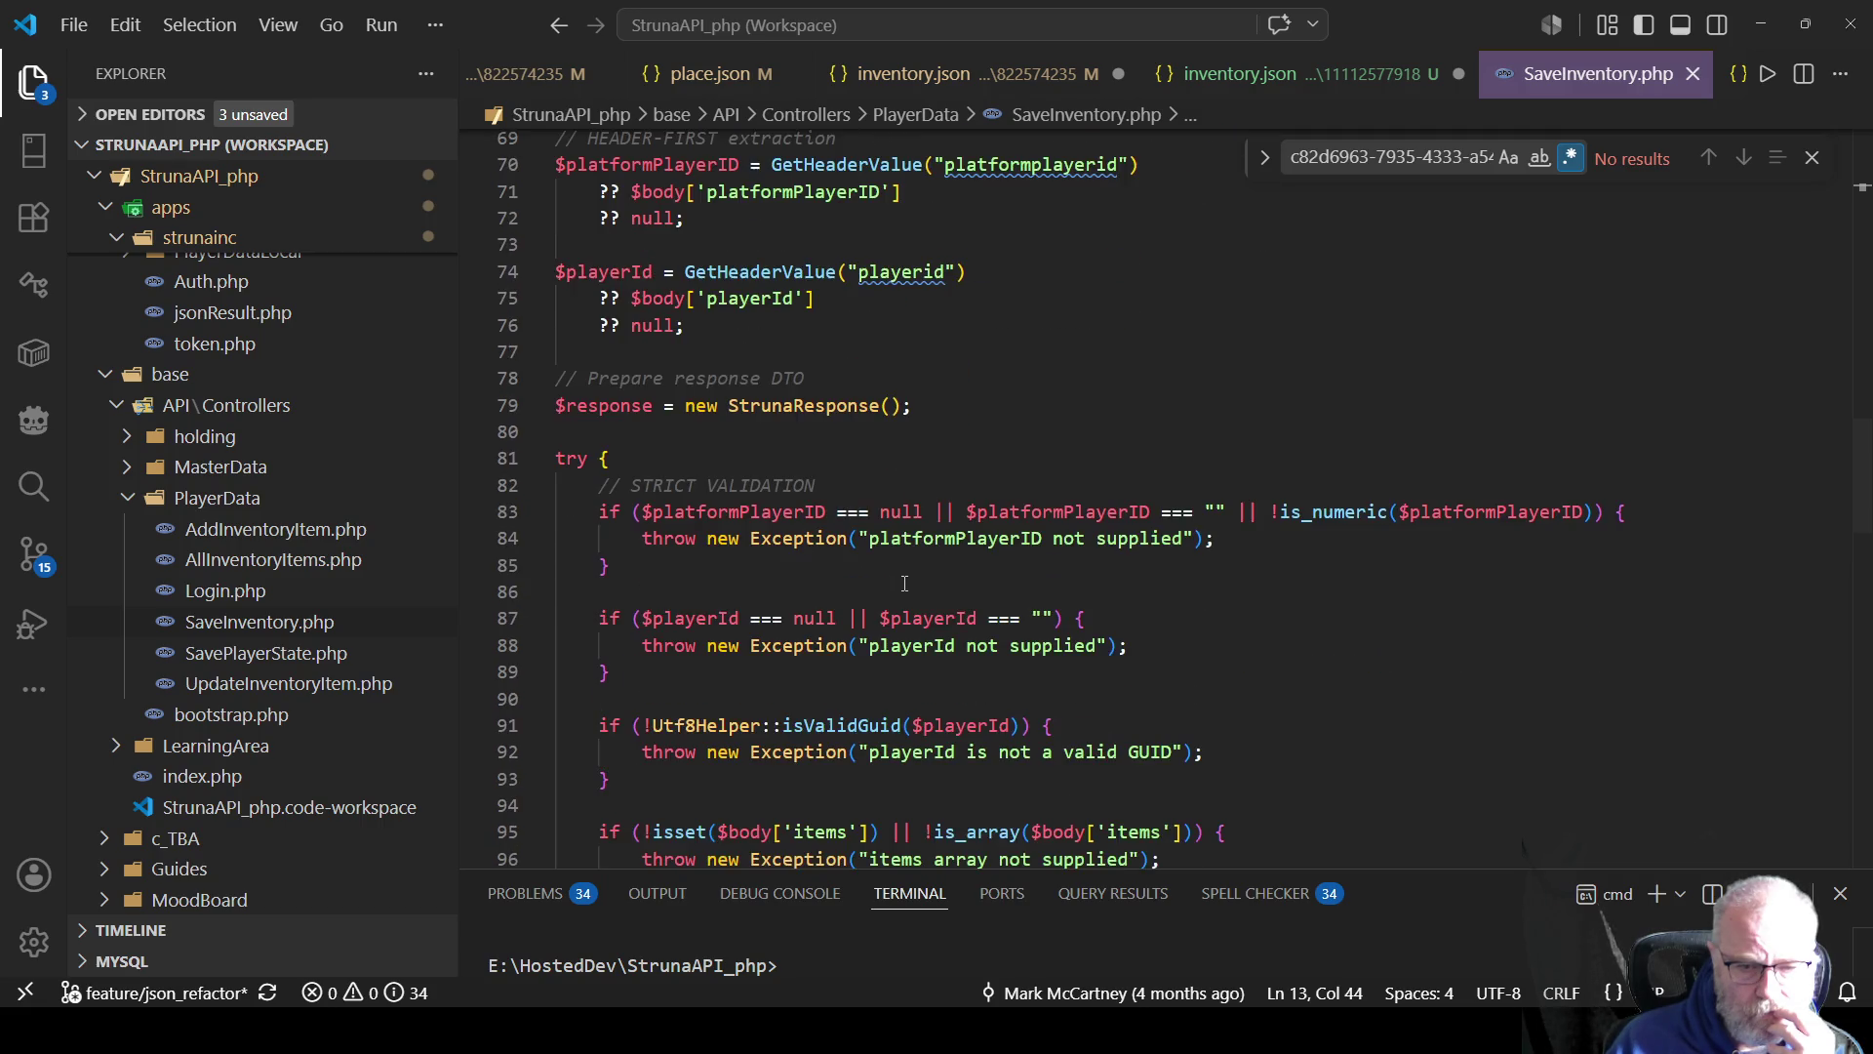
pyautogui.doubleClick(802, 788)
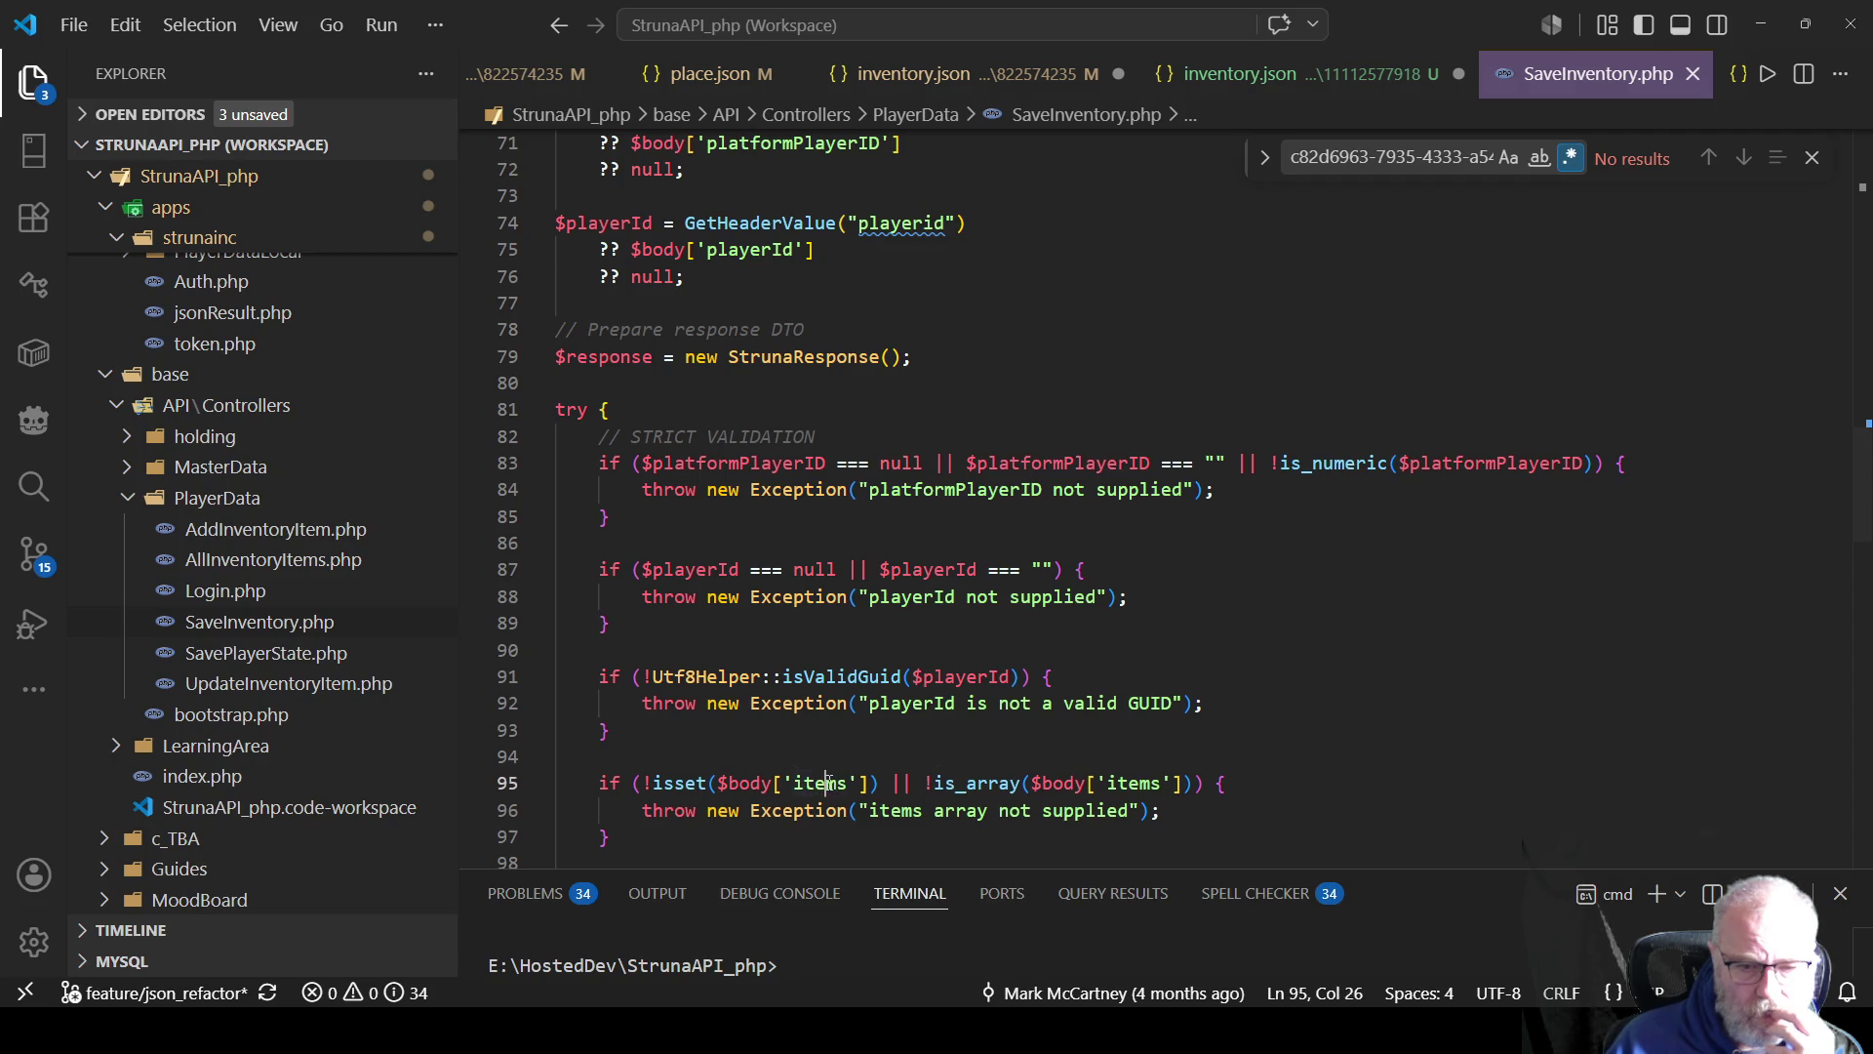
pyautogui.scroll(-3, 1367, 622)
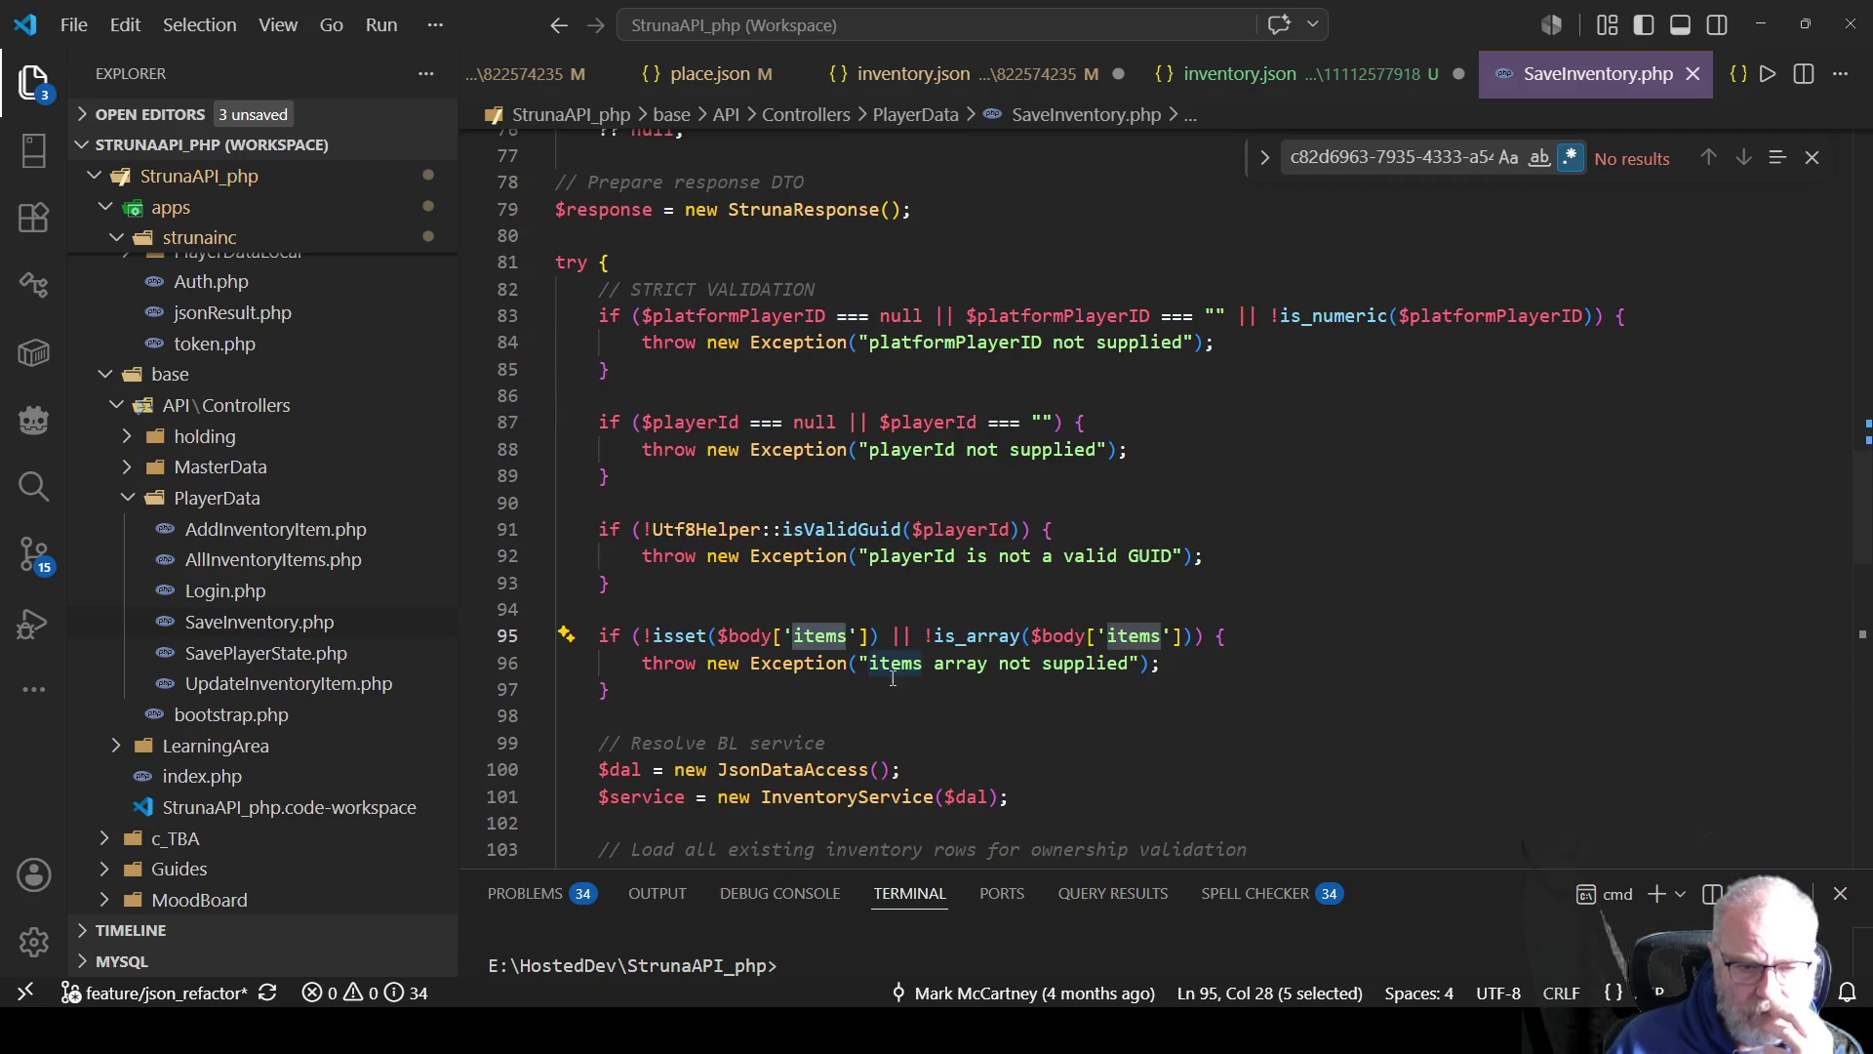
pyautogui.scroll(-1, 756, 653)
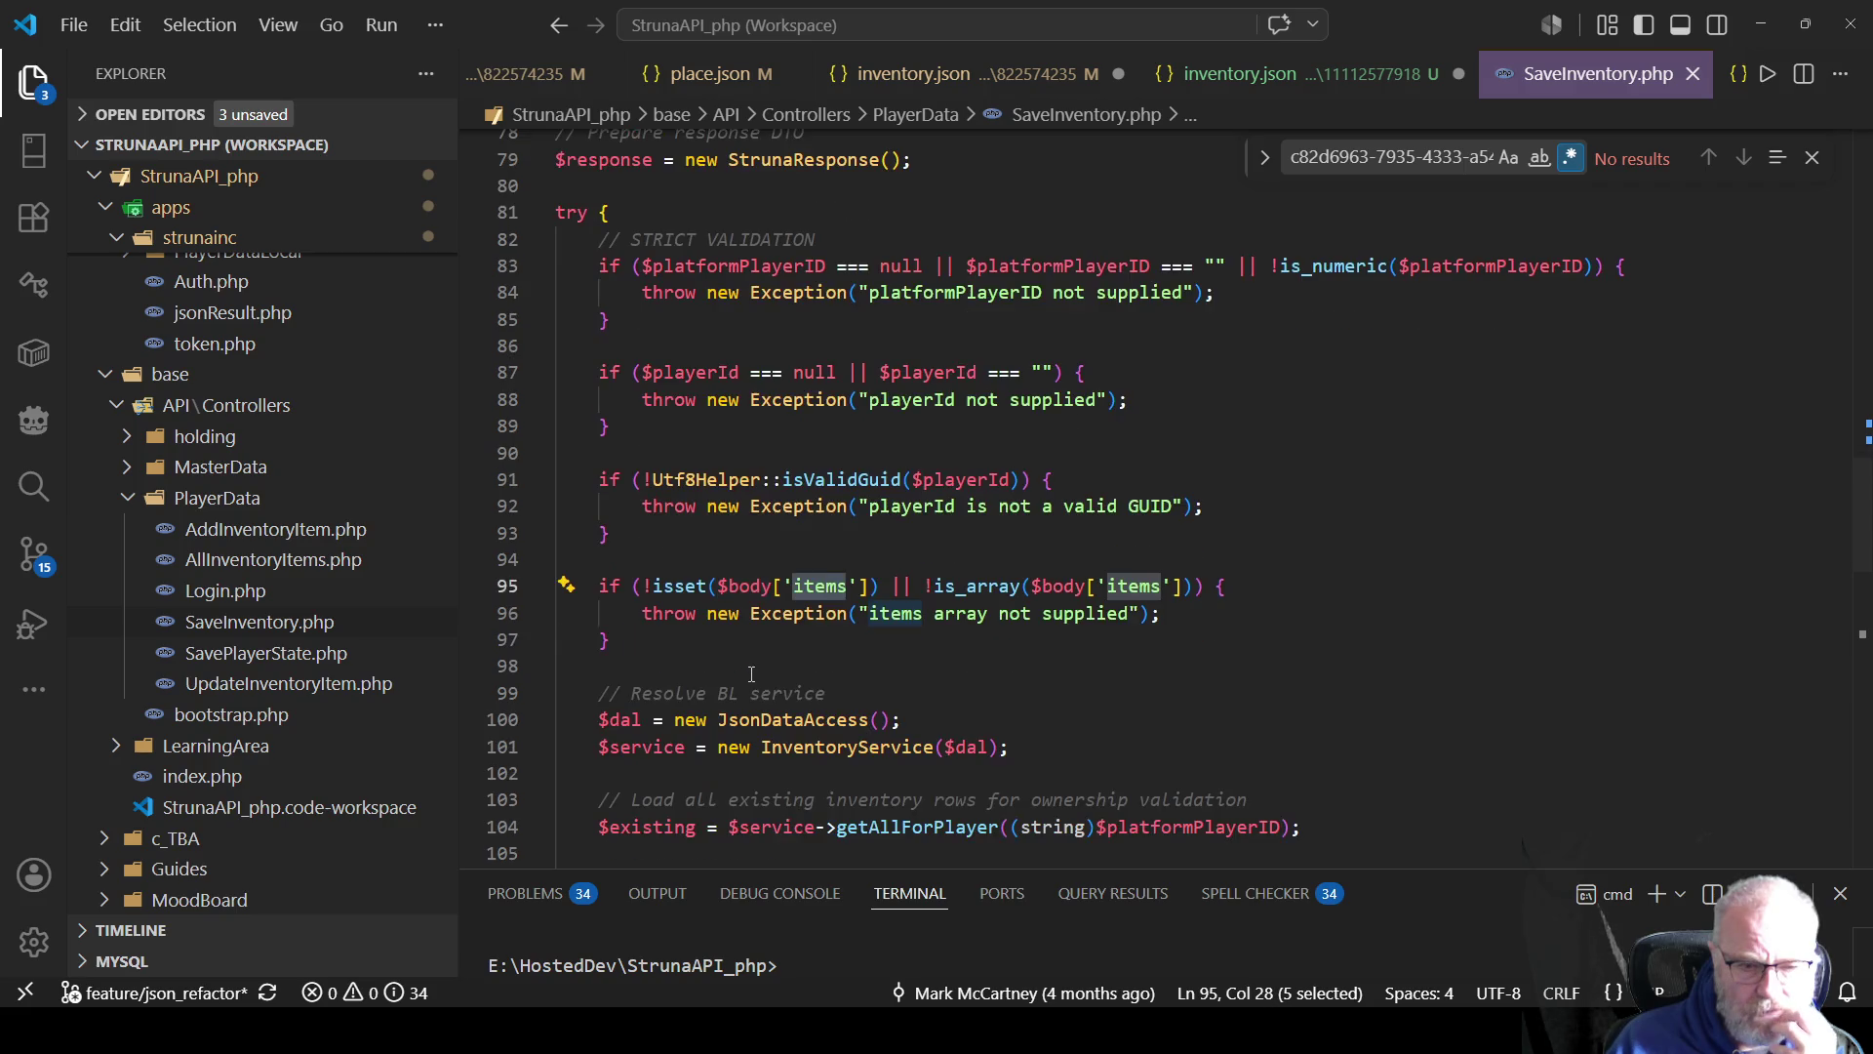
pyautogui.scroll(-1, 753, 665)
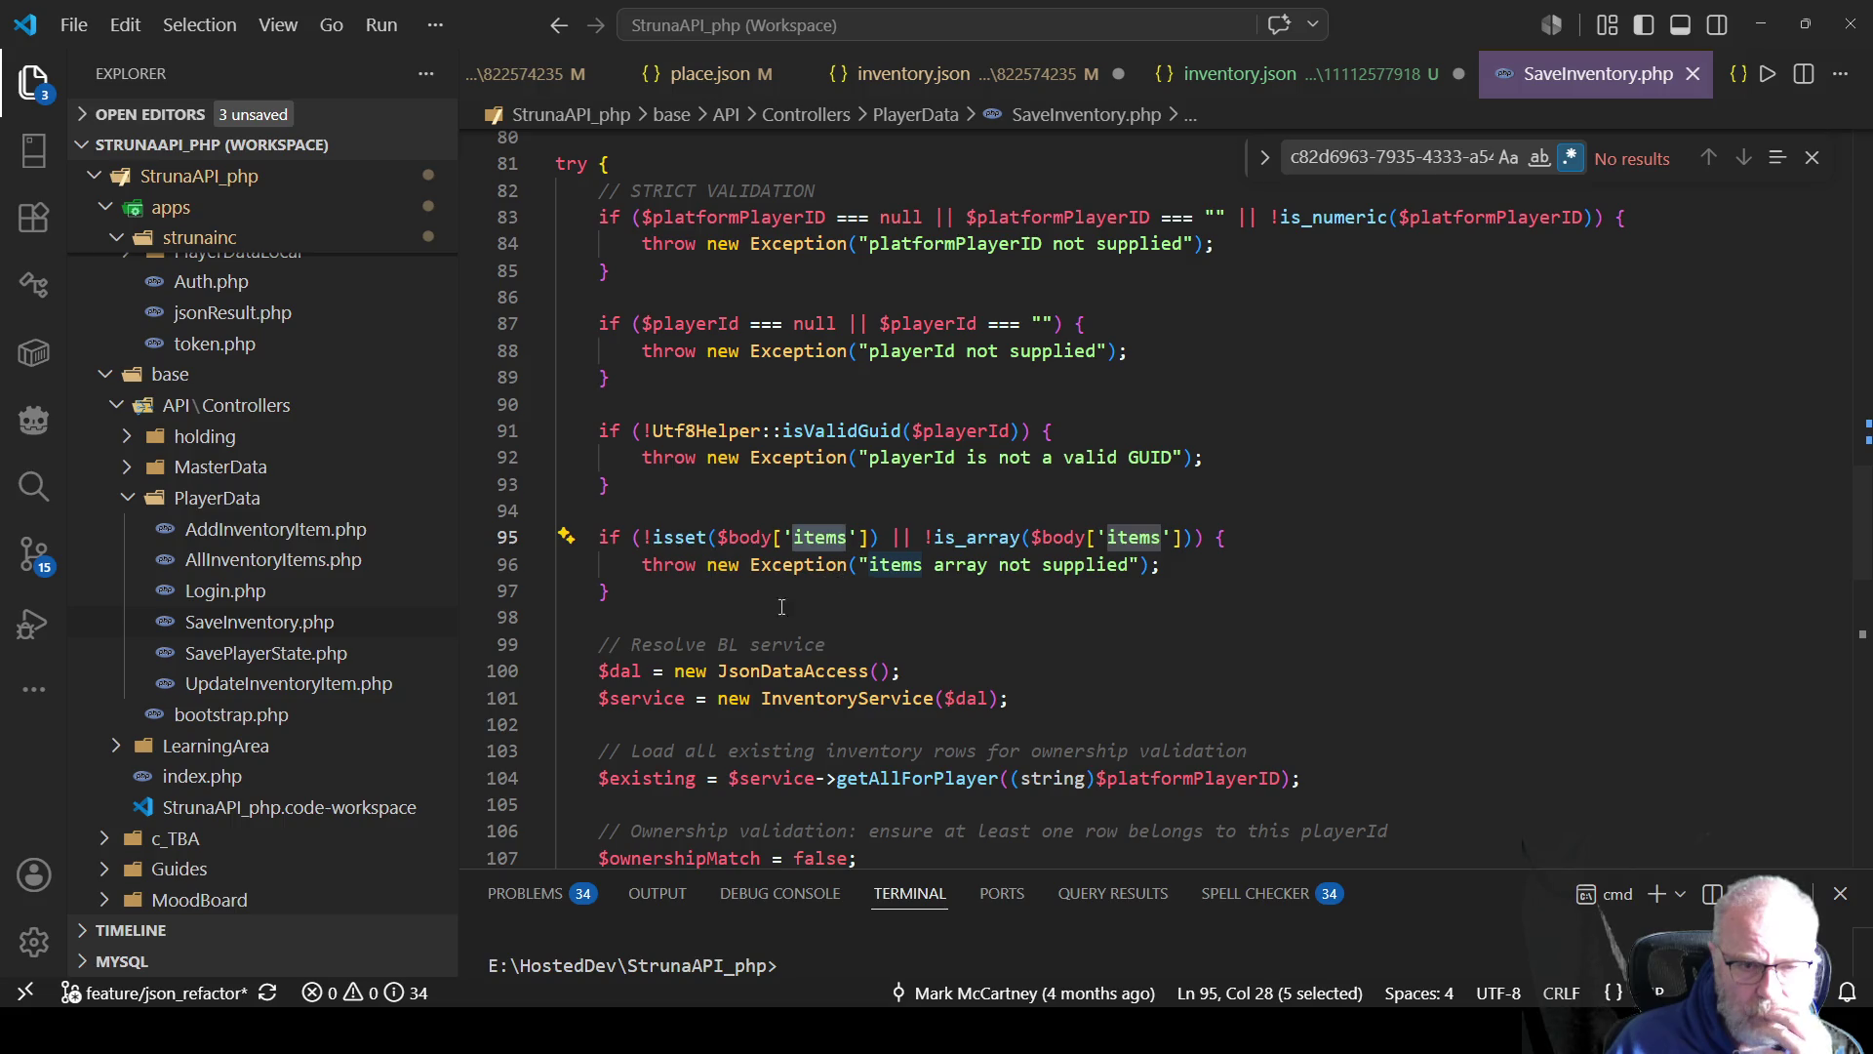
pyautogui.click(821, 615)
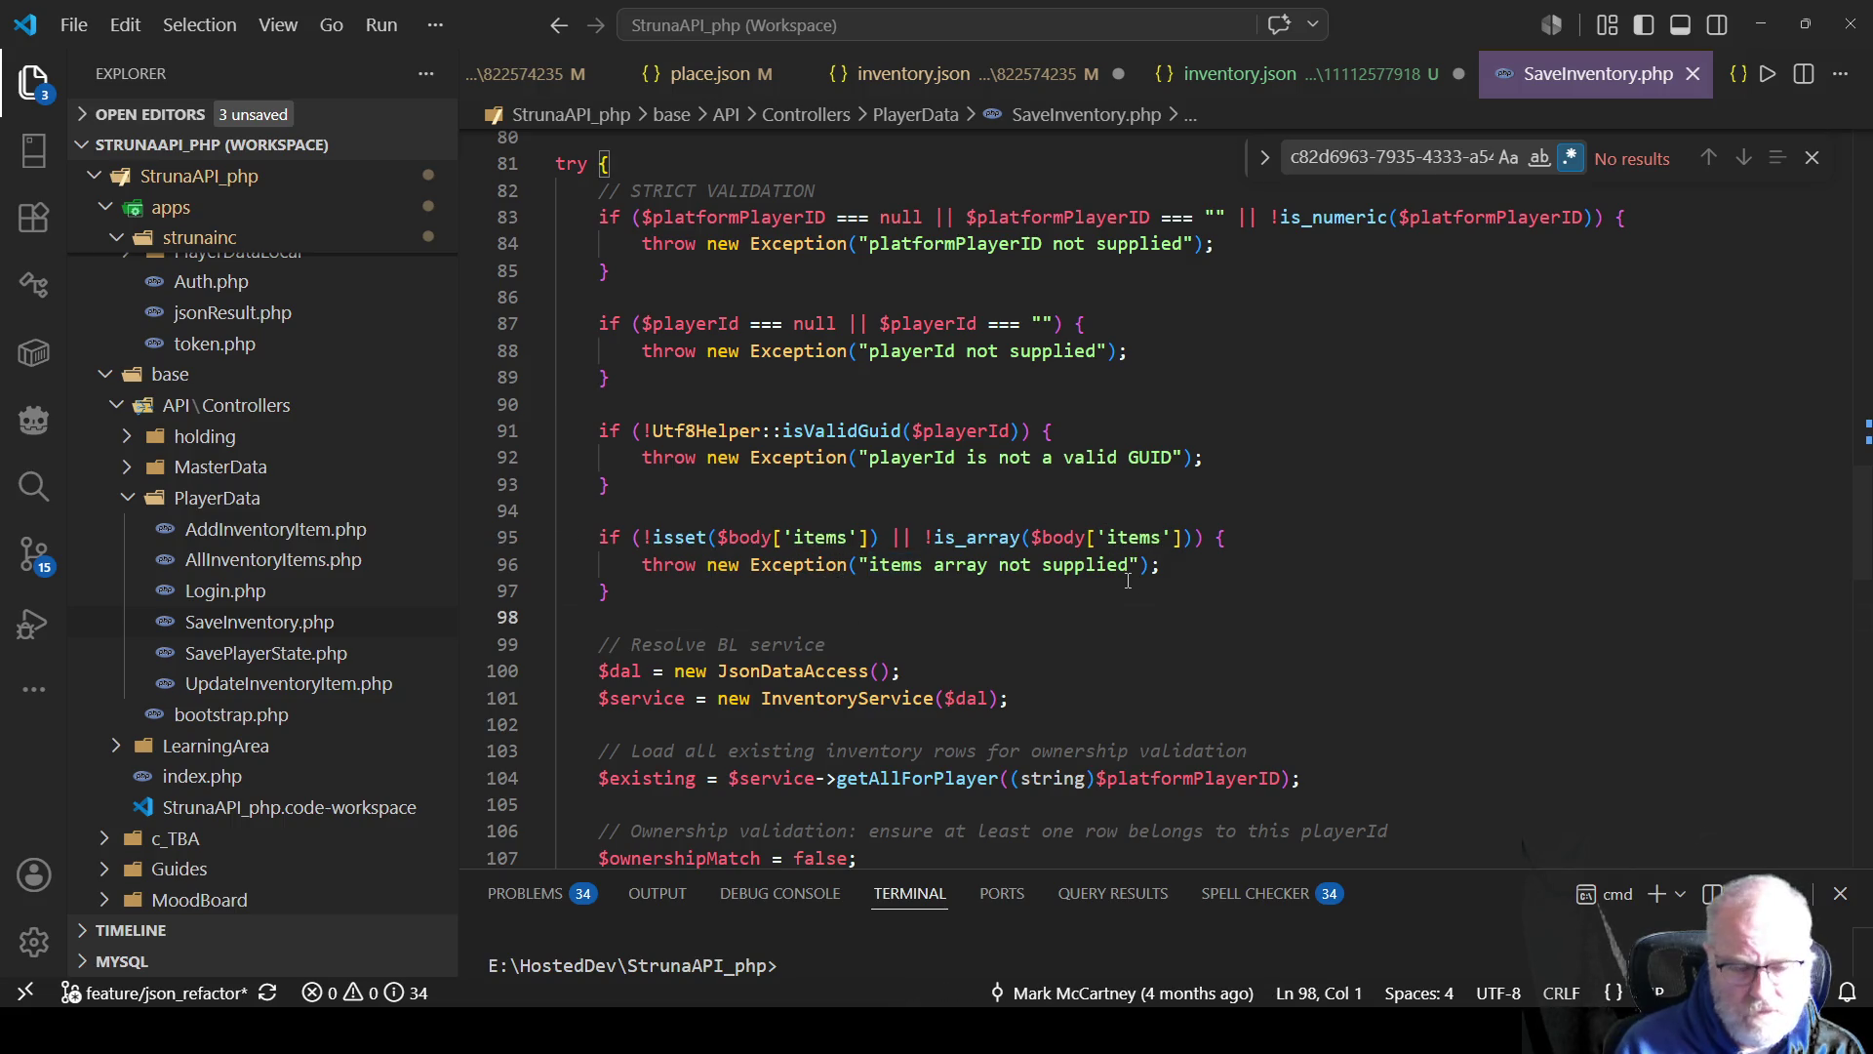
# Insert an 'if (!isset' check below the items check, accepting Copilot's suggested condition.
pyautogui.press('Return')
pyautogui.write('if (!')
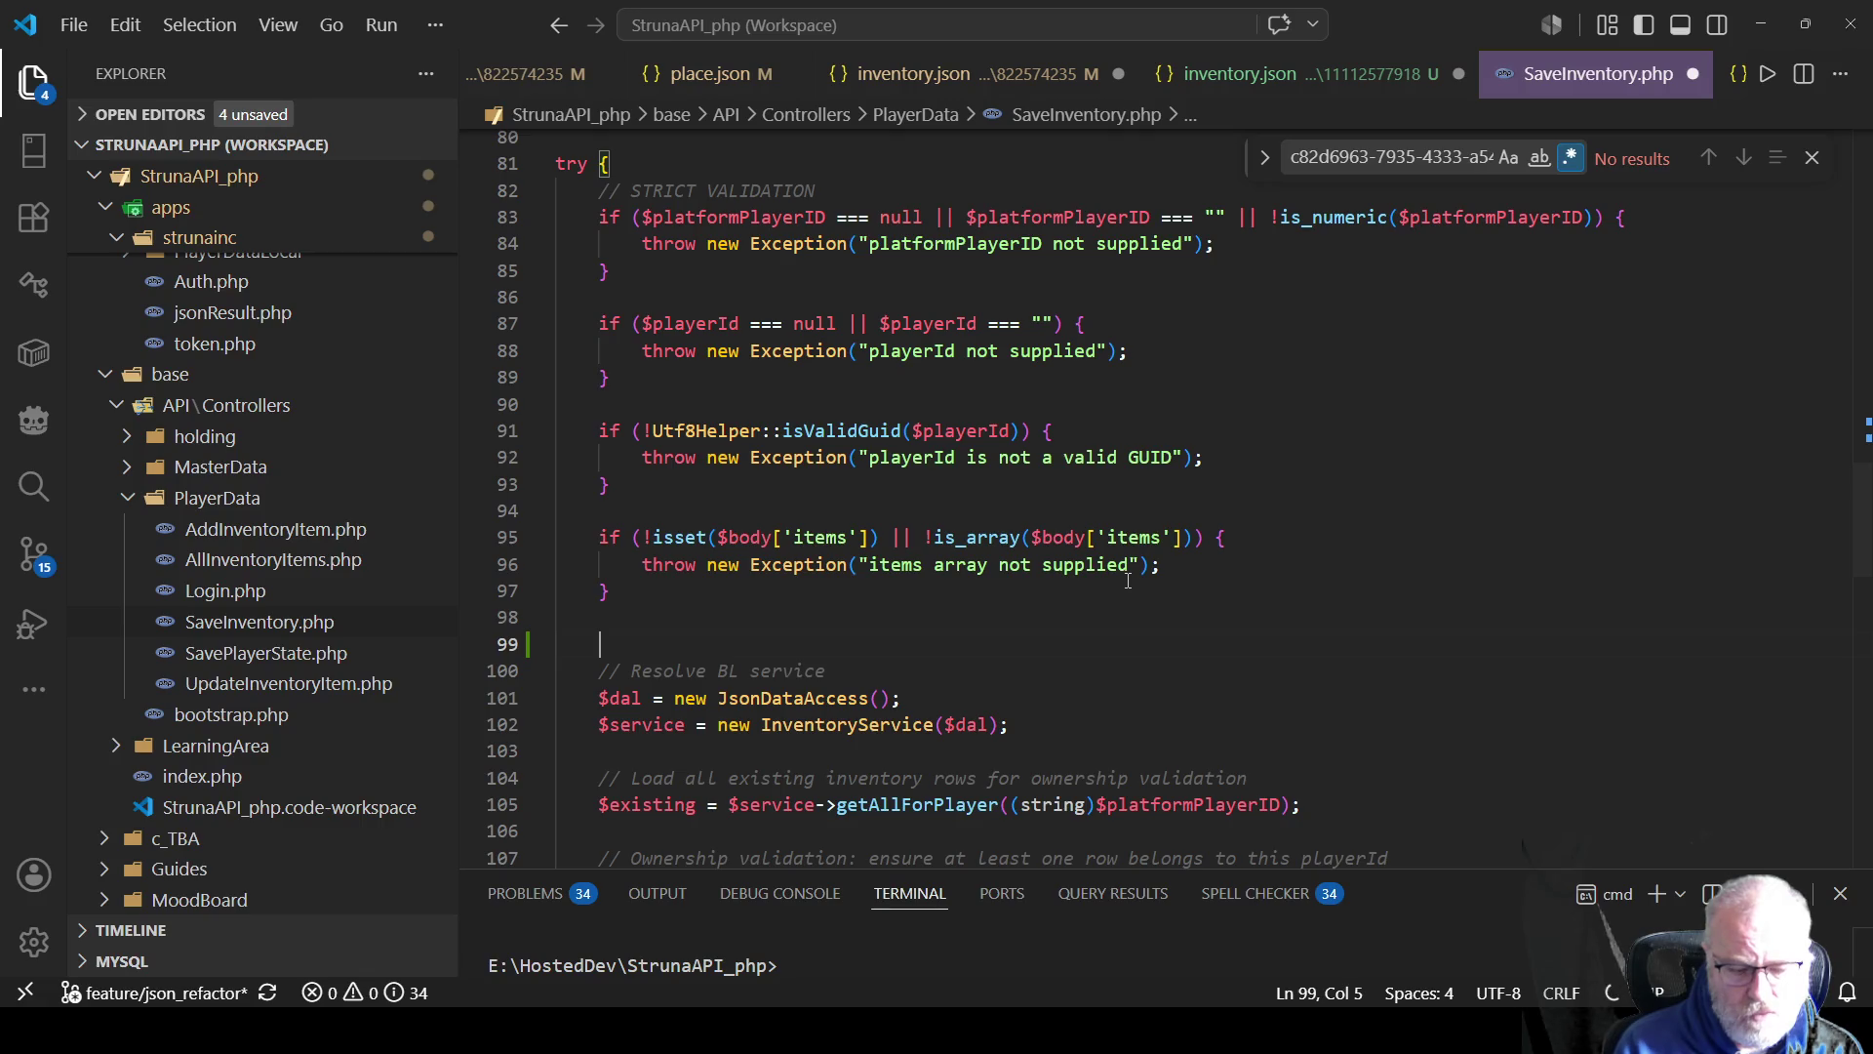
pyautogui.write('iss')
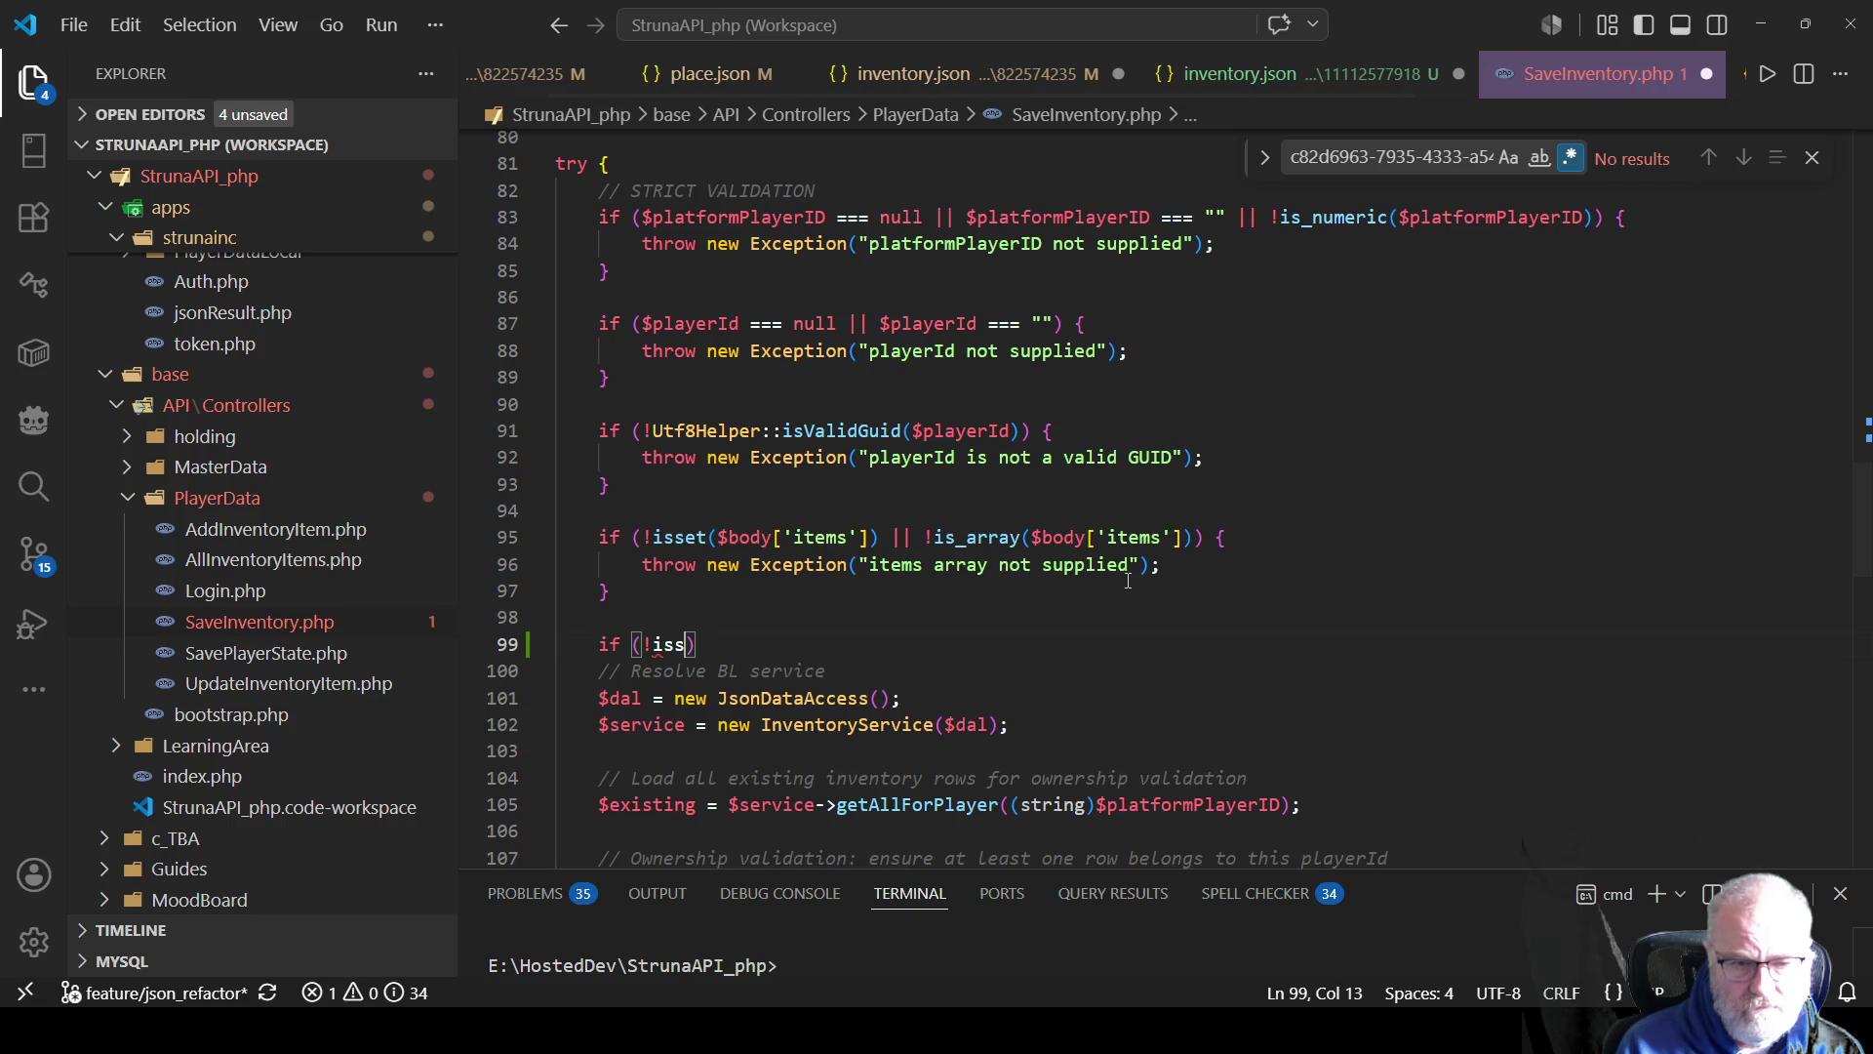
pyautogui.write('et')
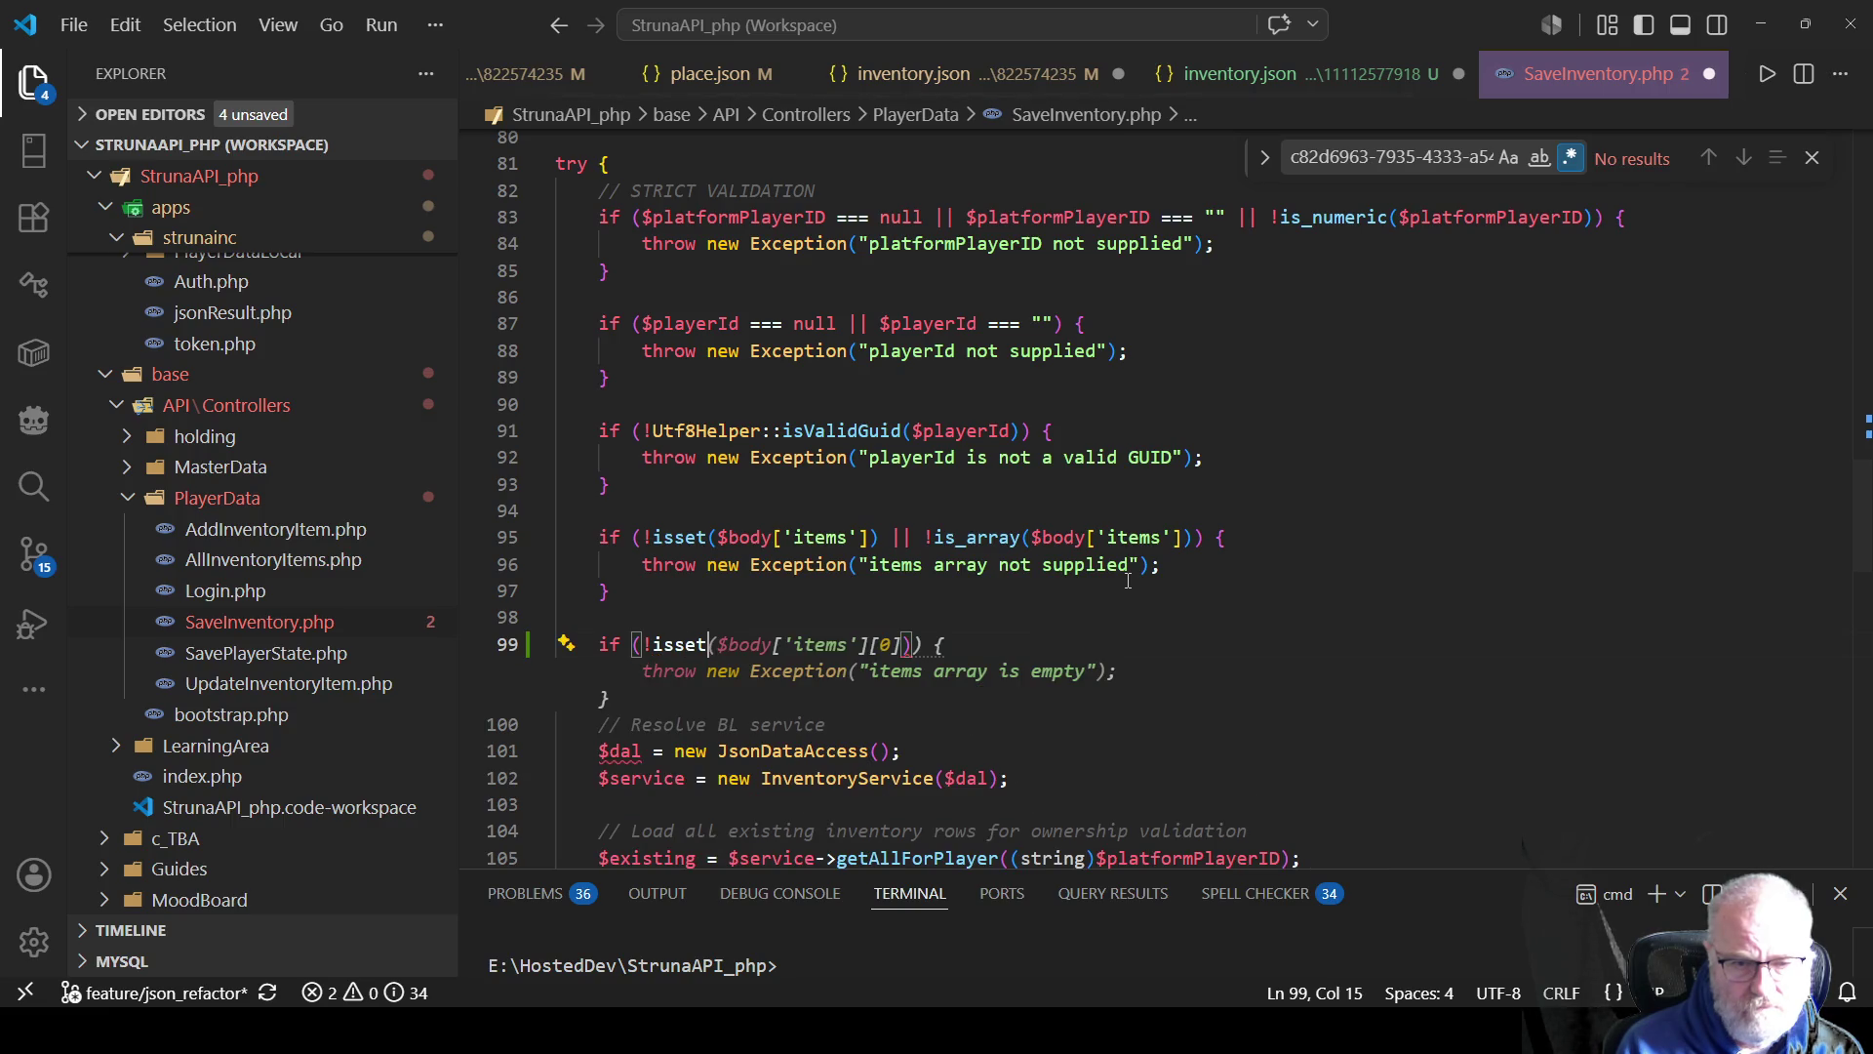
pyautogui.press('Tab')
pyautogui.press('Return')
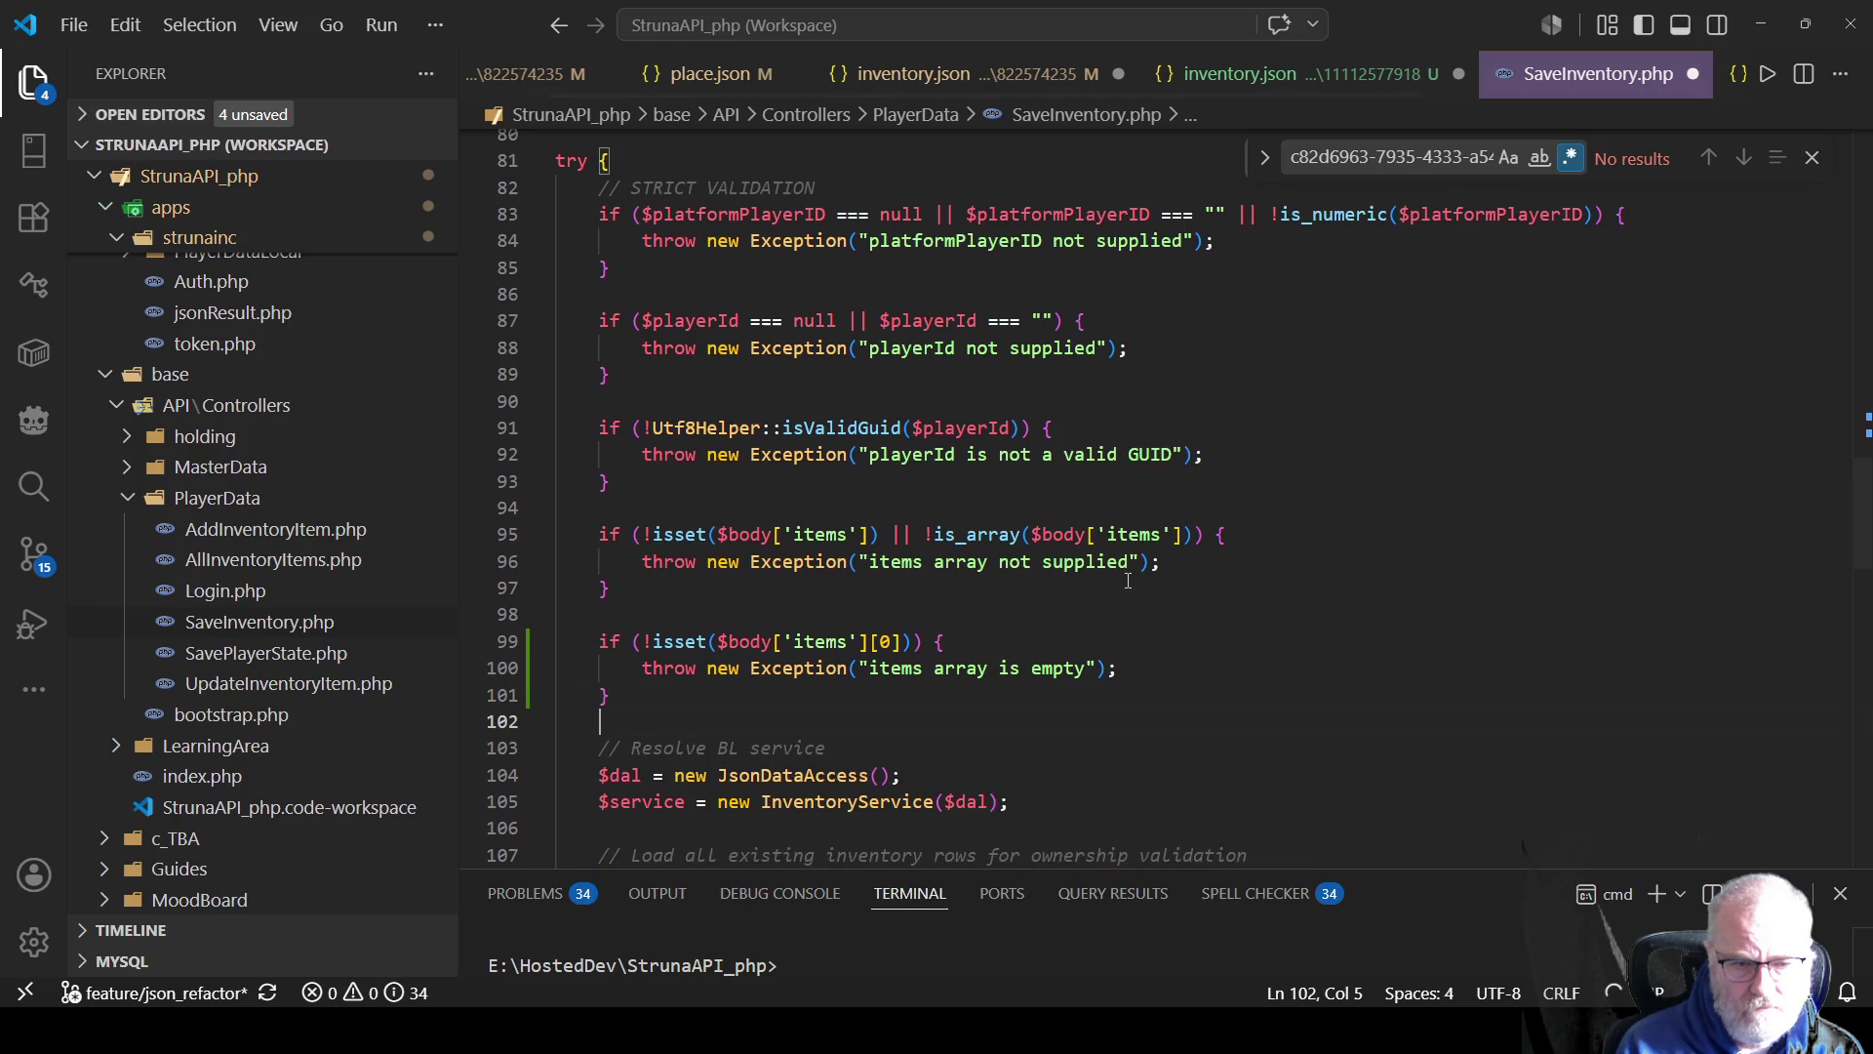
# Change the checked key from items to lootedItem and remove the [0] index.
pyautogui.click(834, 640)
pyautogui.press('Left')
pyautogui.press('Left')
pyautogui.press('Left')
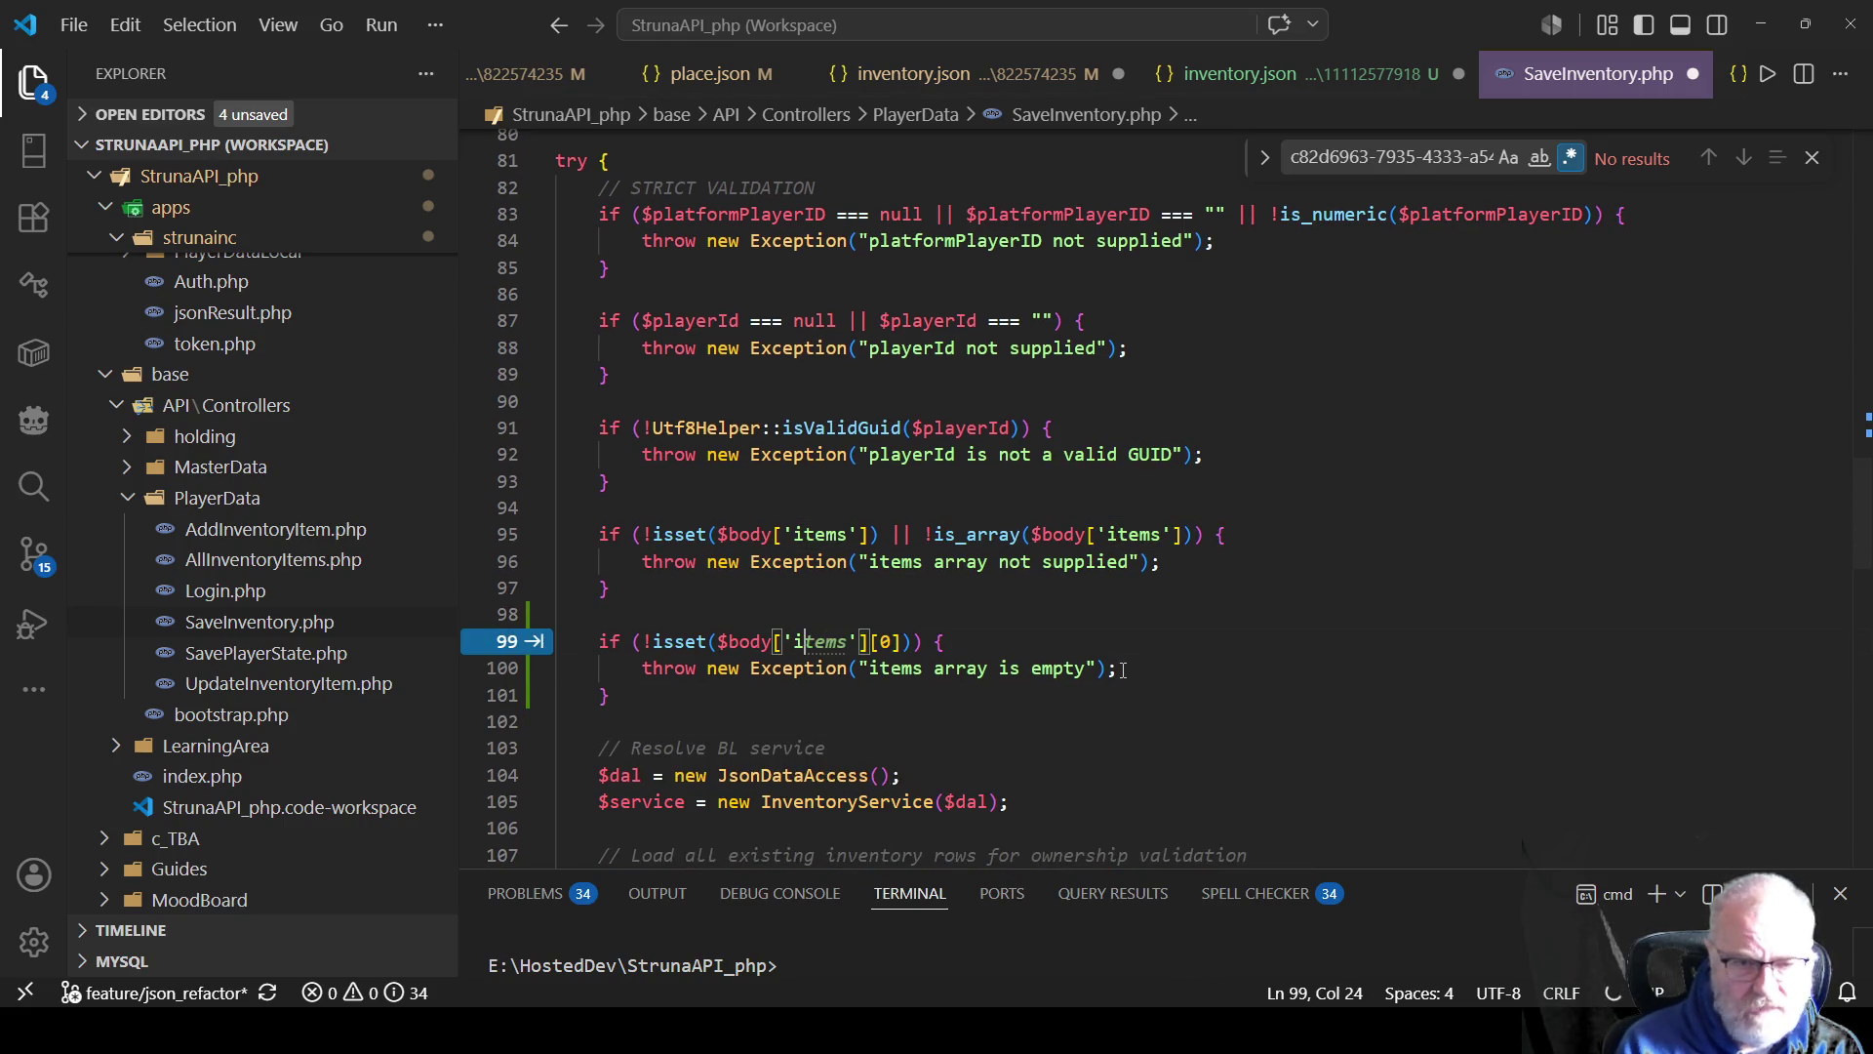
pyautogui.hotkey('ctrl', 'd')
pyautogui.write('lootedItem')
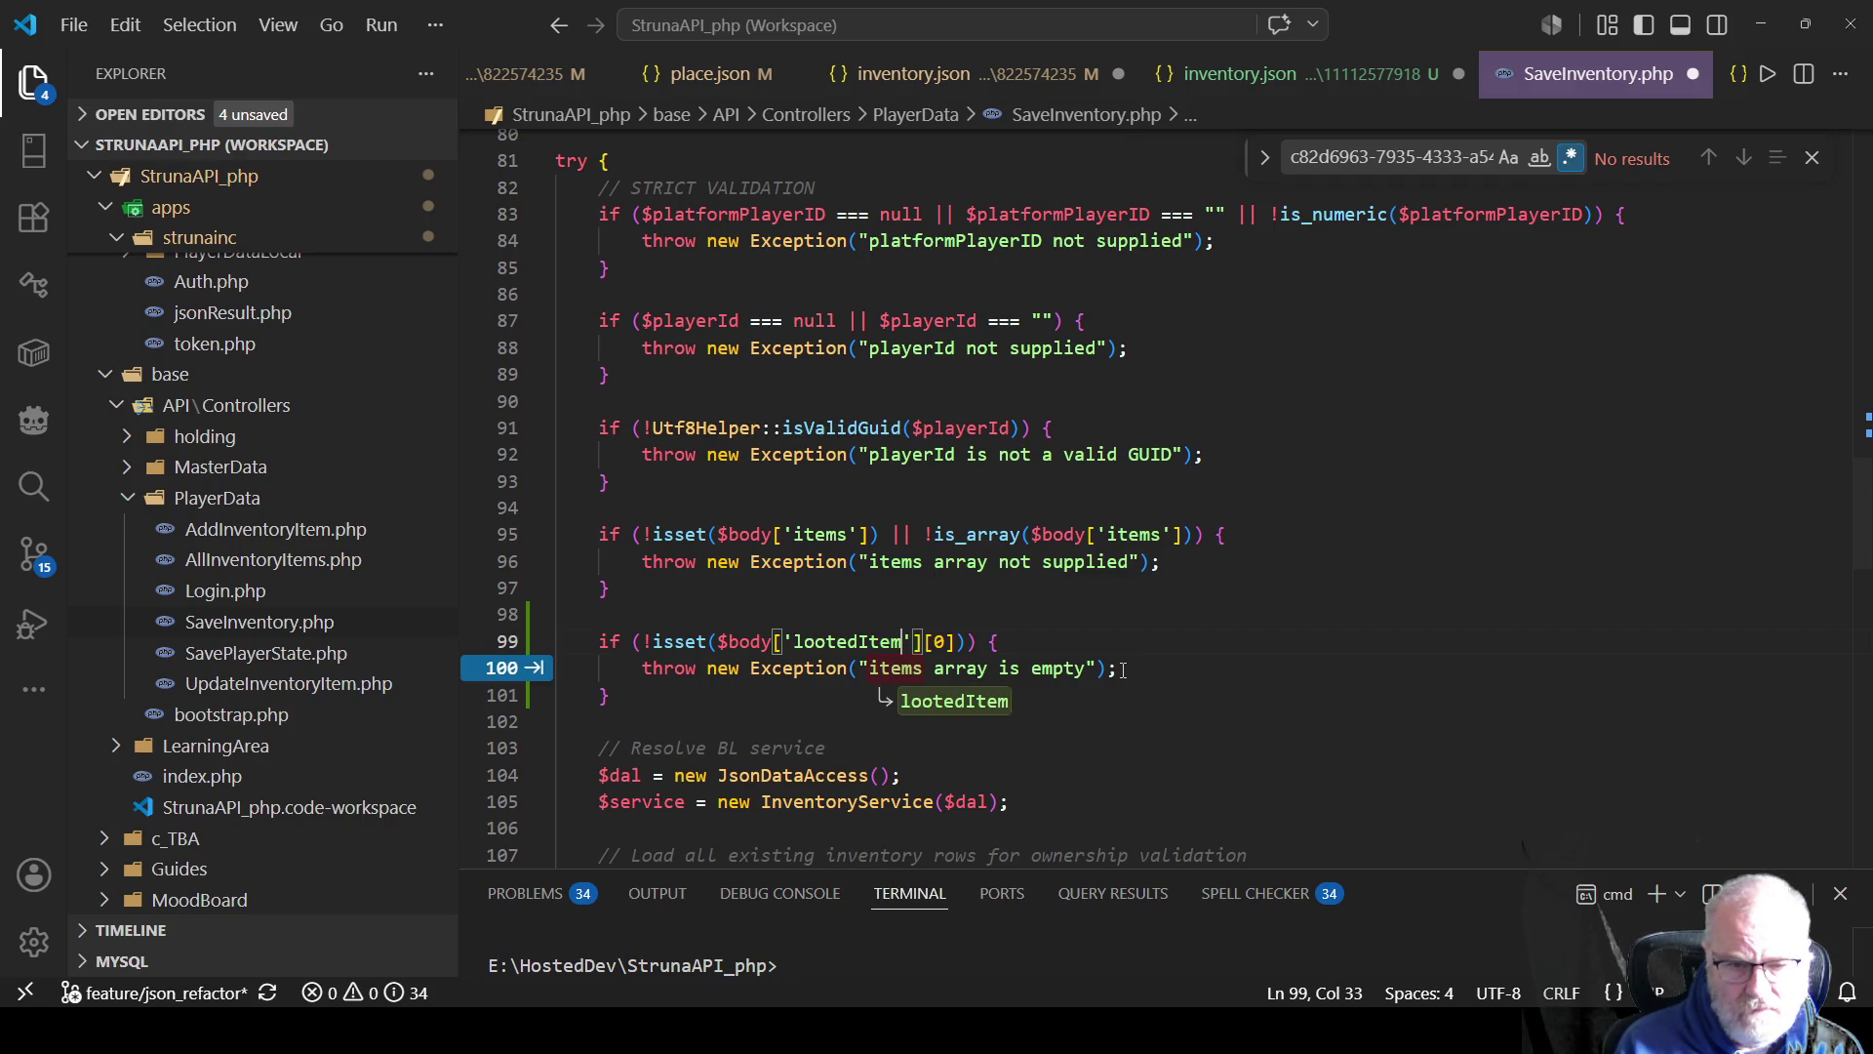
pyautogui.press('Right')
pyautogui.press('Right')
pyautogui.press('Delete')
pyautogui.press('Delete')
pyautogui.press('Delete')
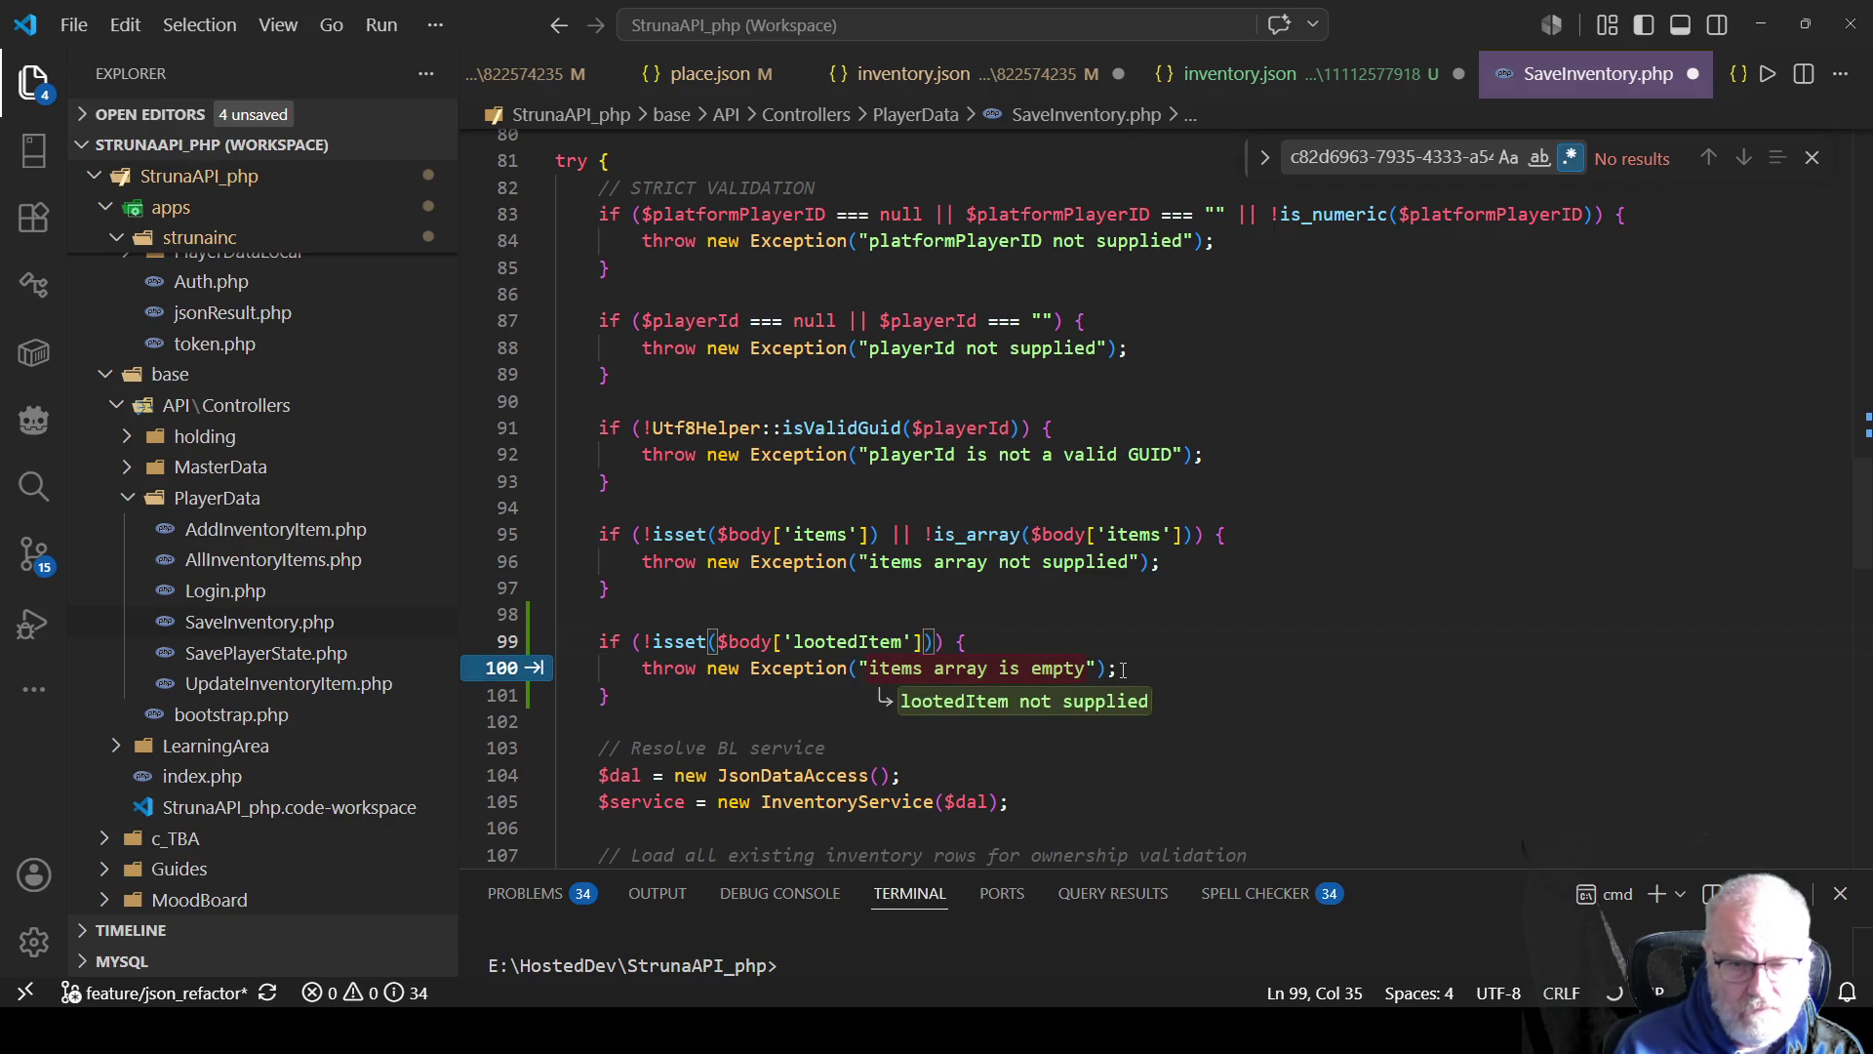
pyautogui.press('Down')
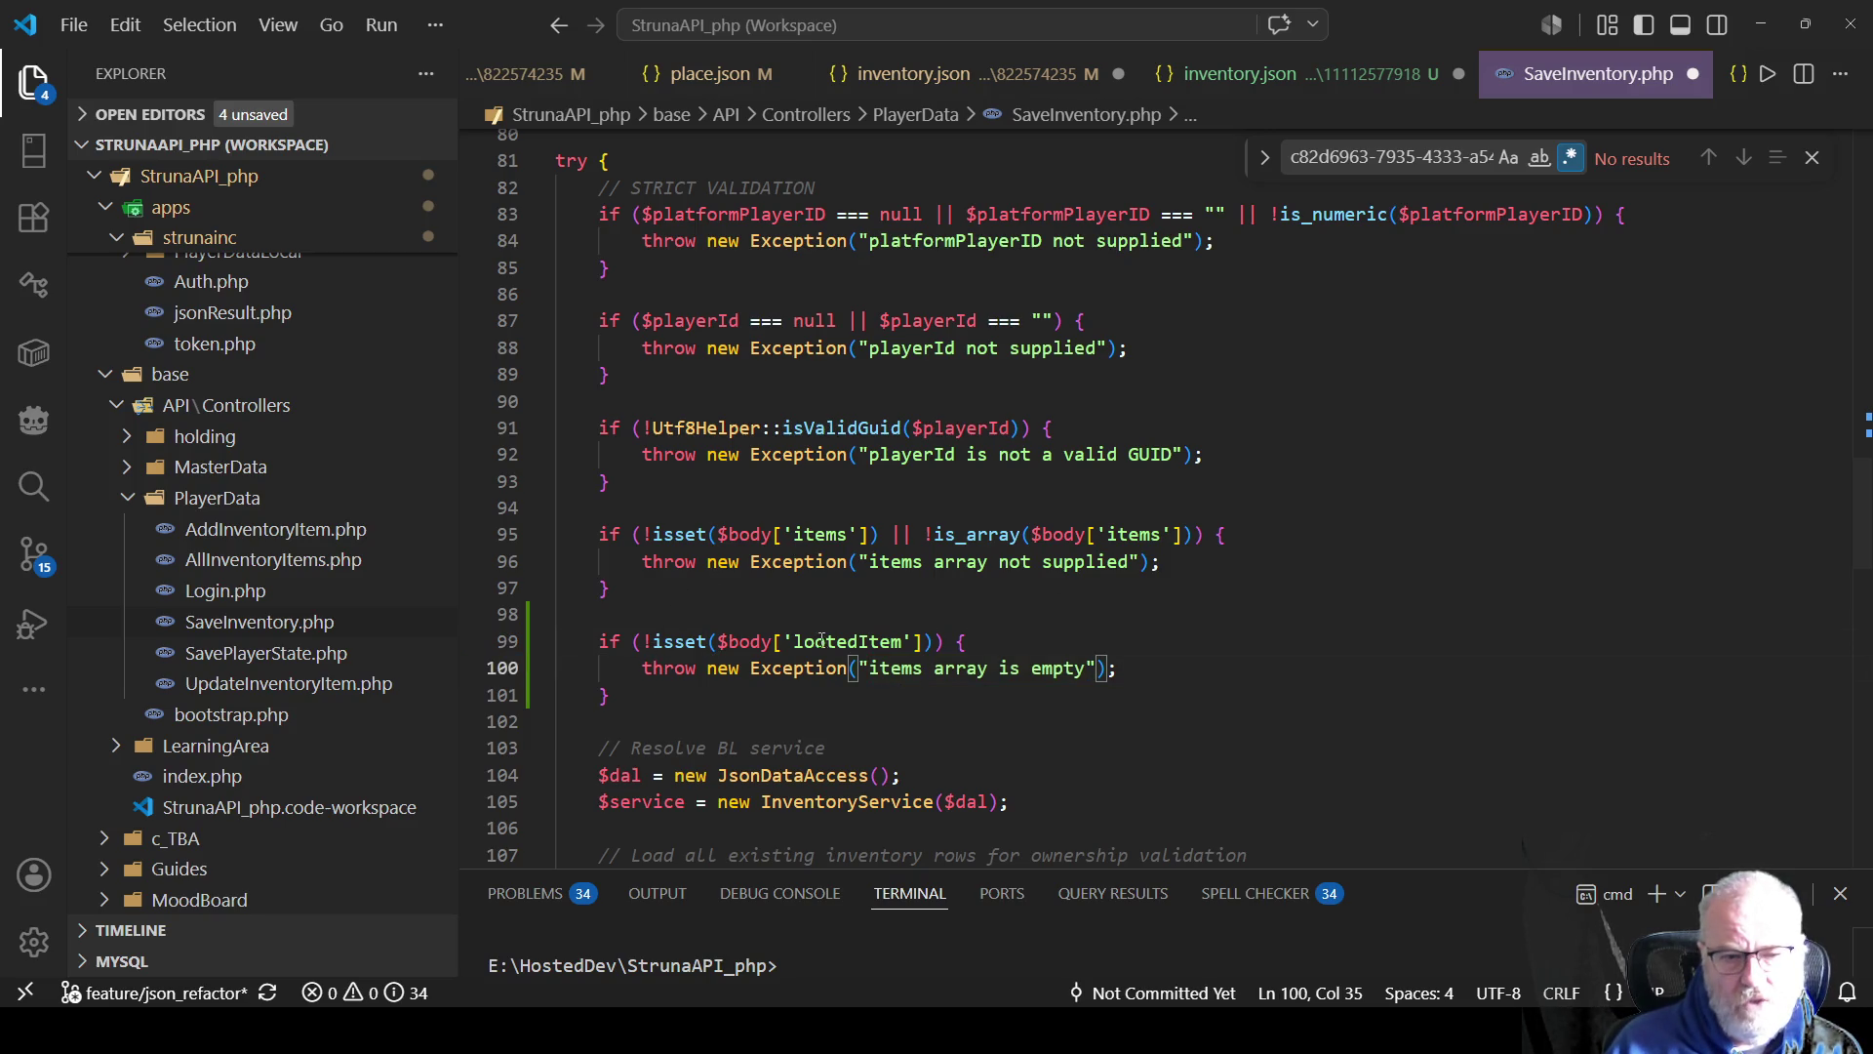
# Drop the negation, replace the throw line with a '//do something' comment, and save.
pyautogui.click(642, 641)
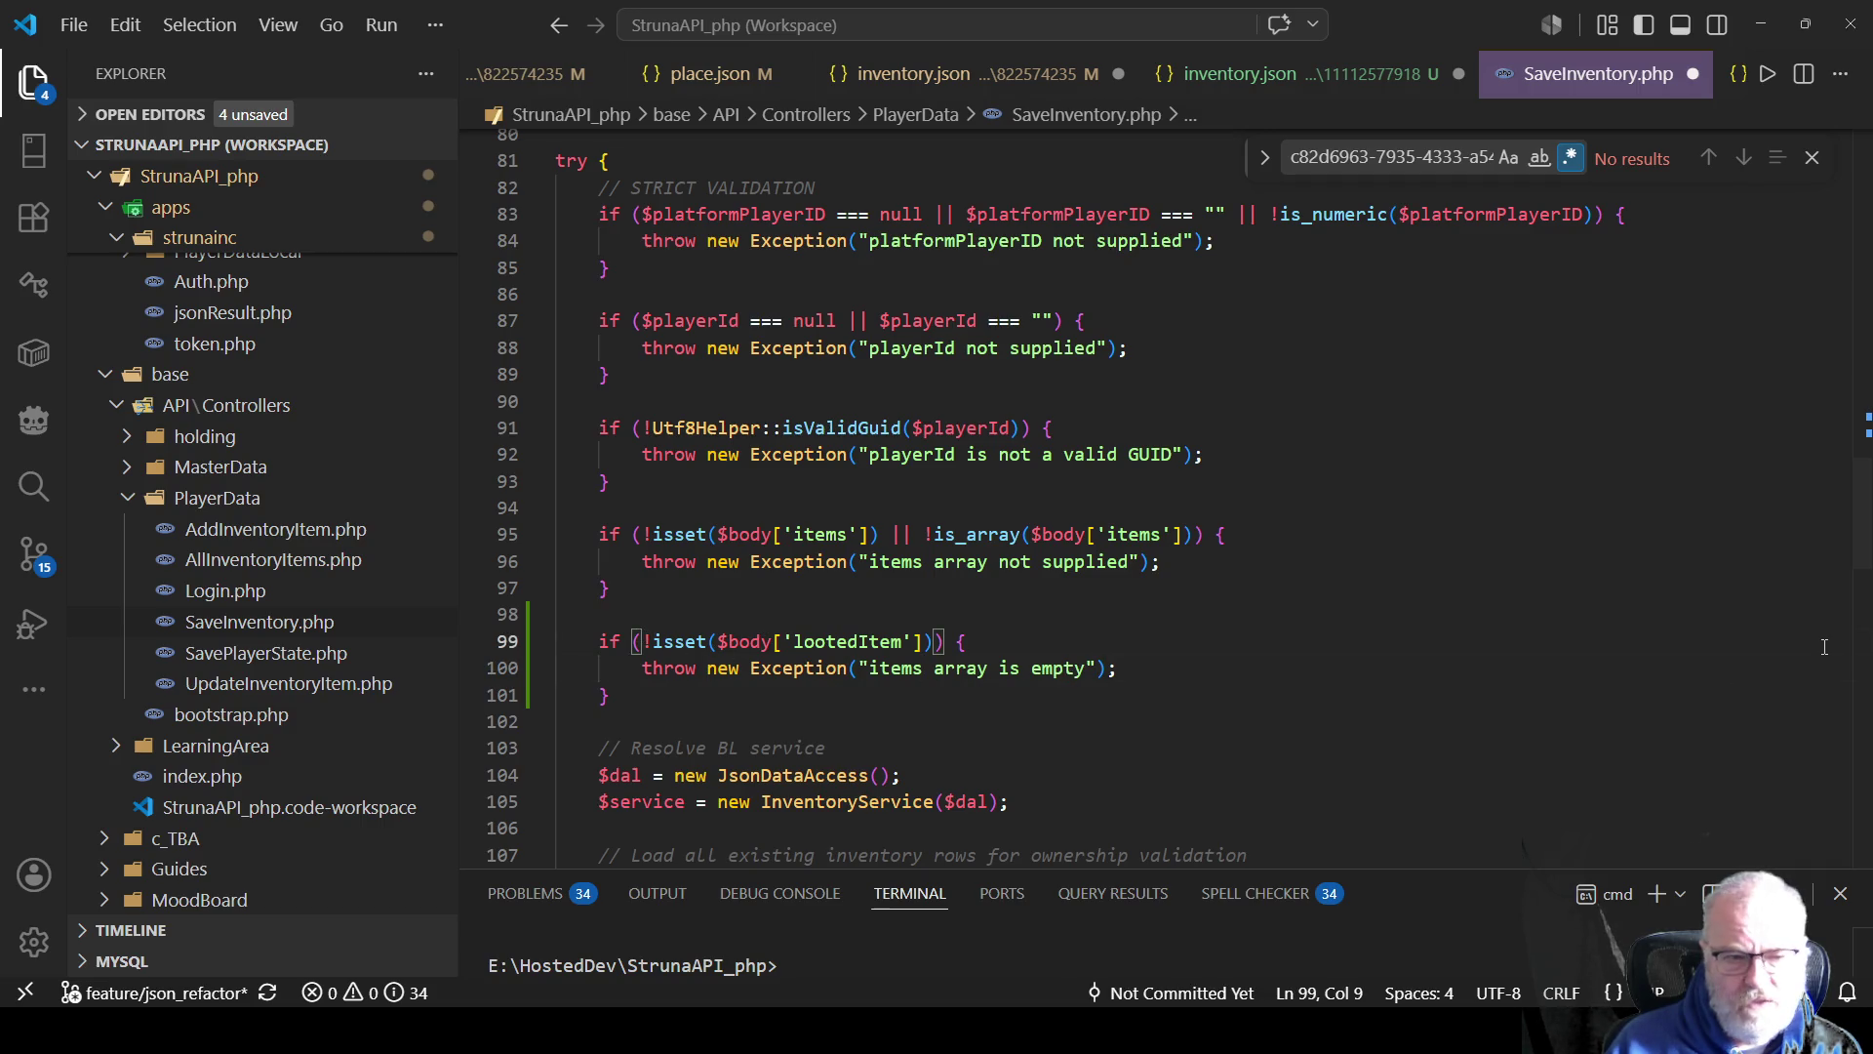
pyautogui.press('Delete')
pyautogui.press('Down')
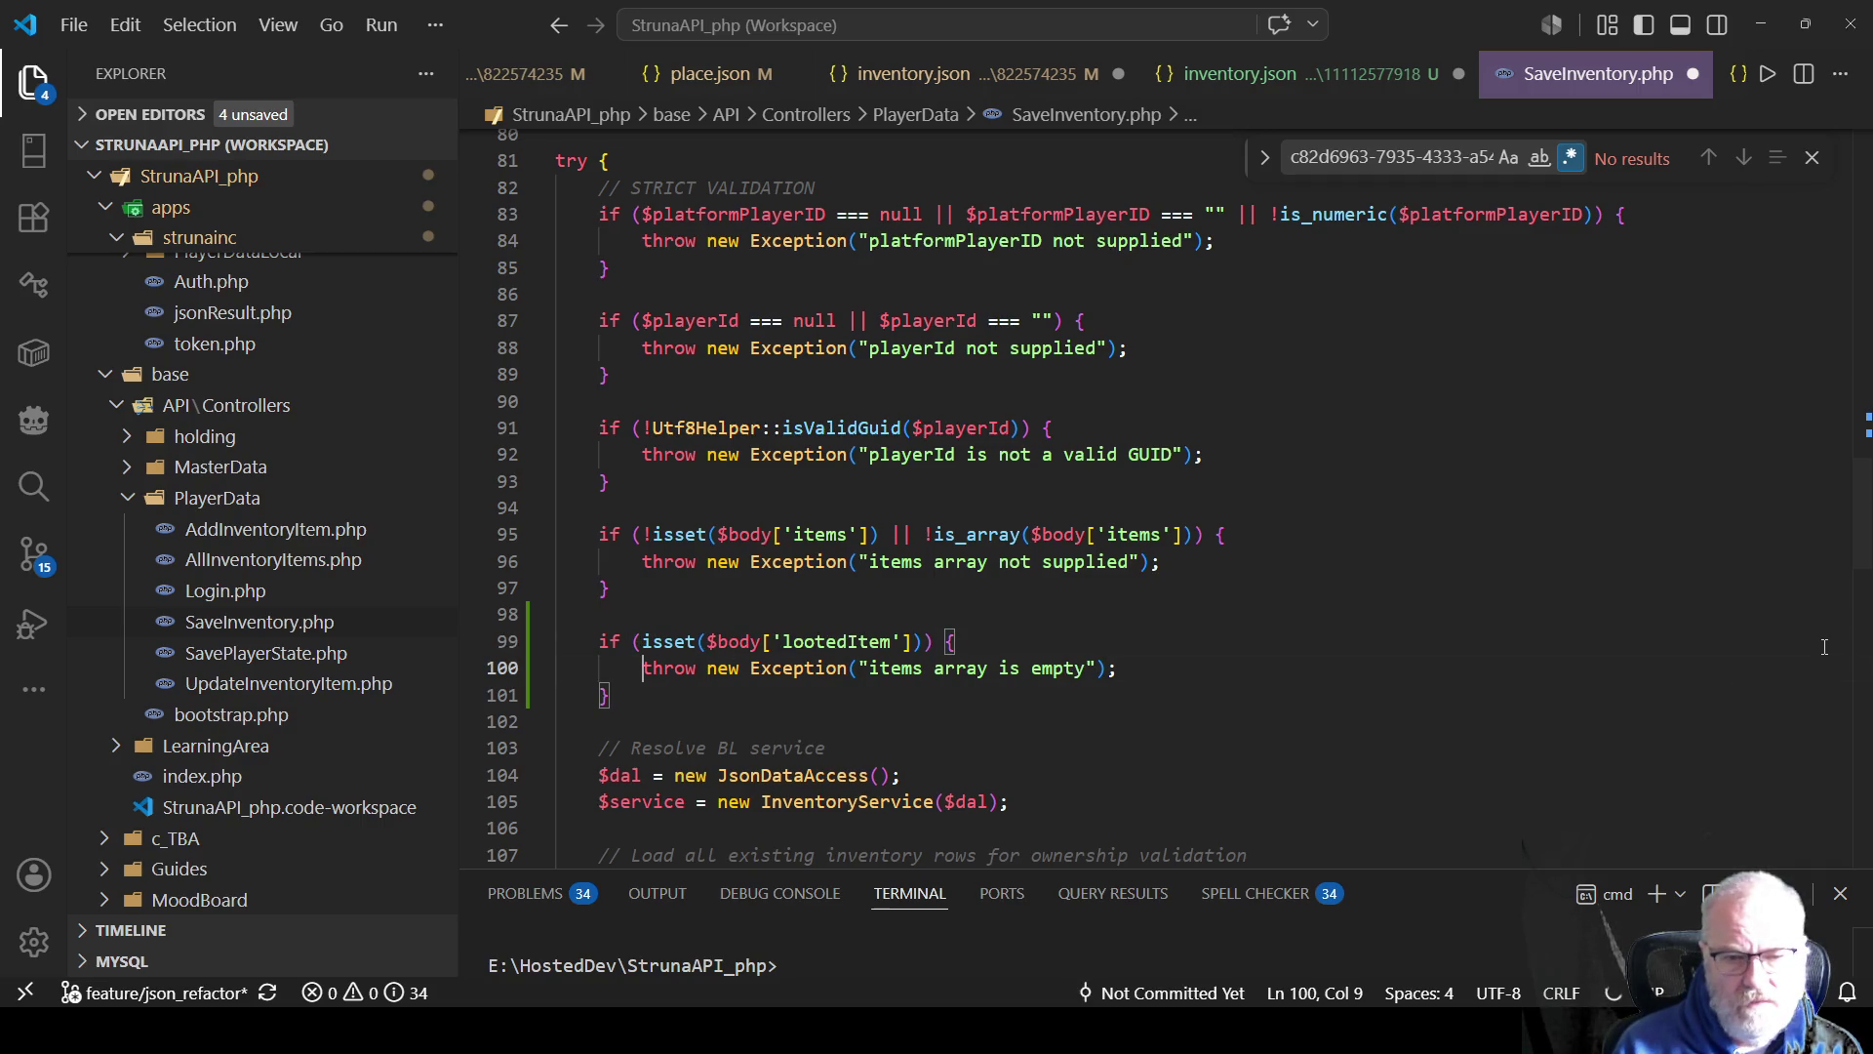
pyautogui.hotkey('shift', 'End')
pyautogui.press('Delete')
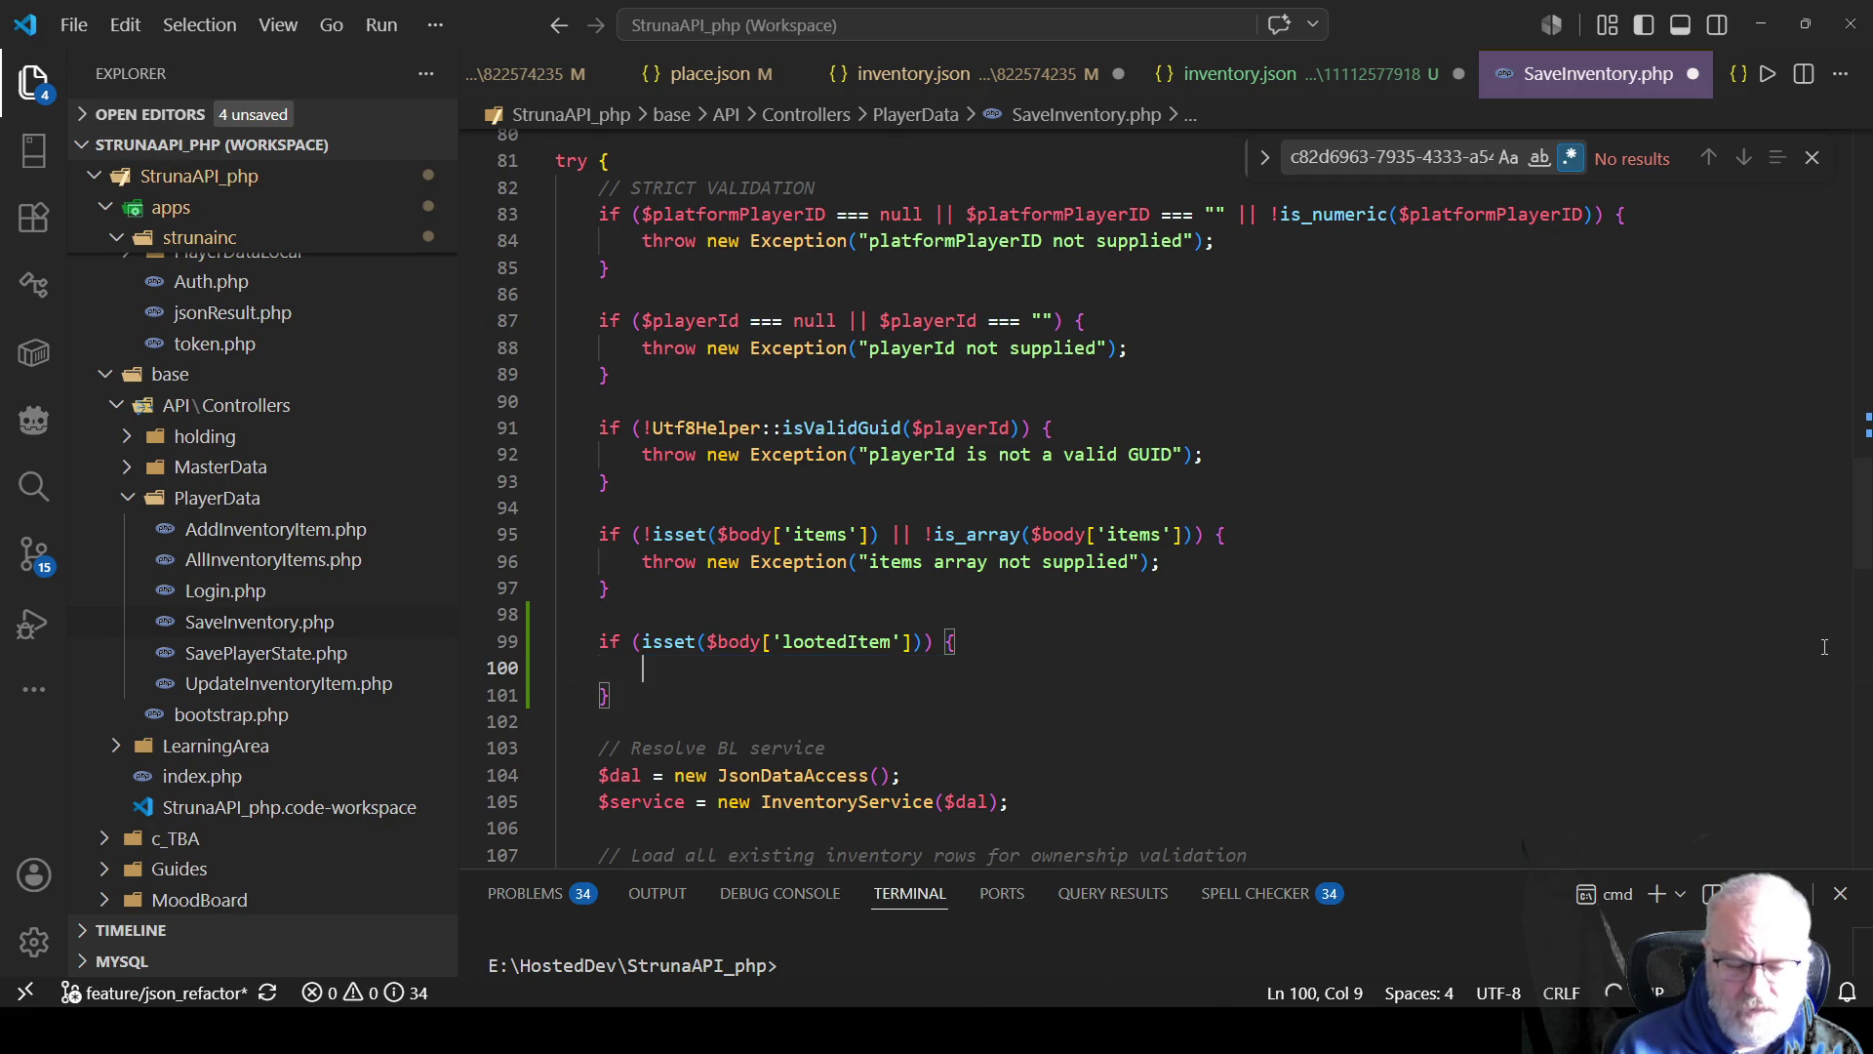
pyautogui.write('//do s')
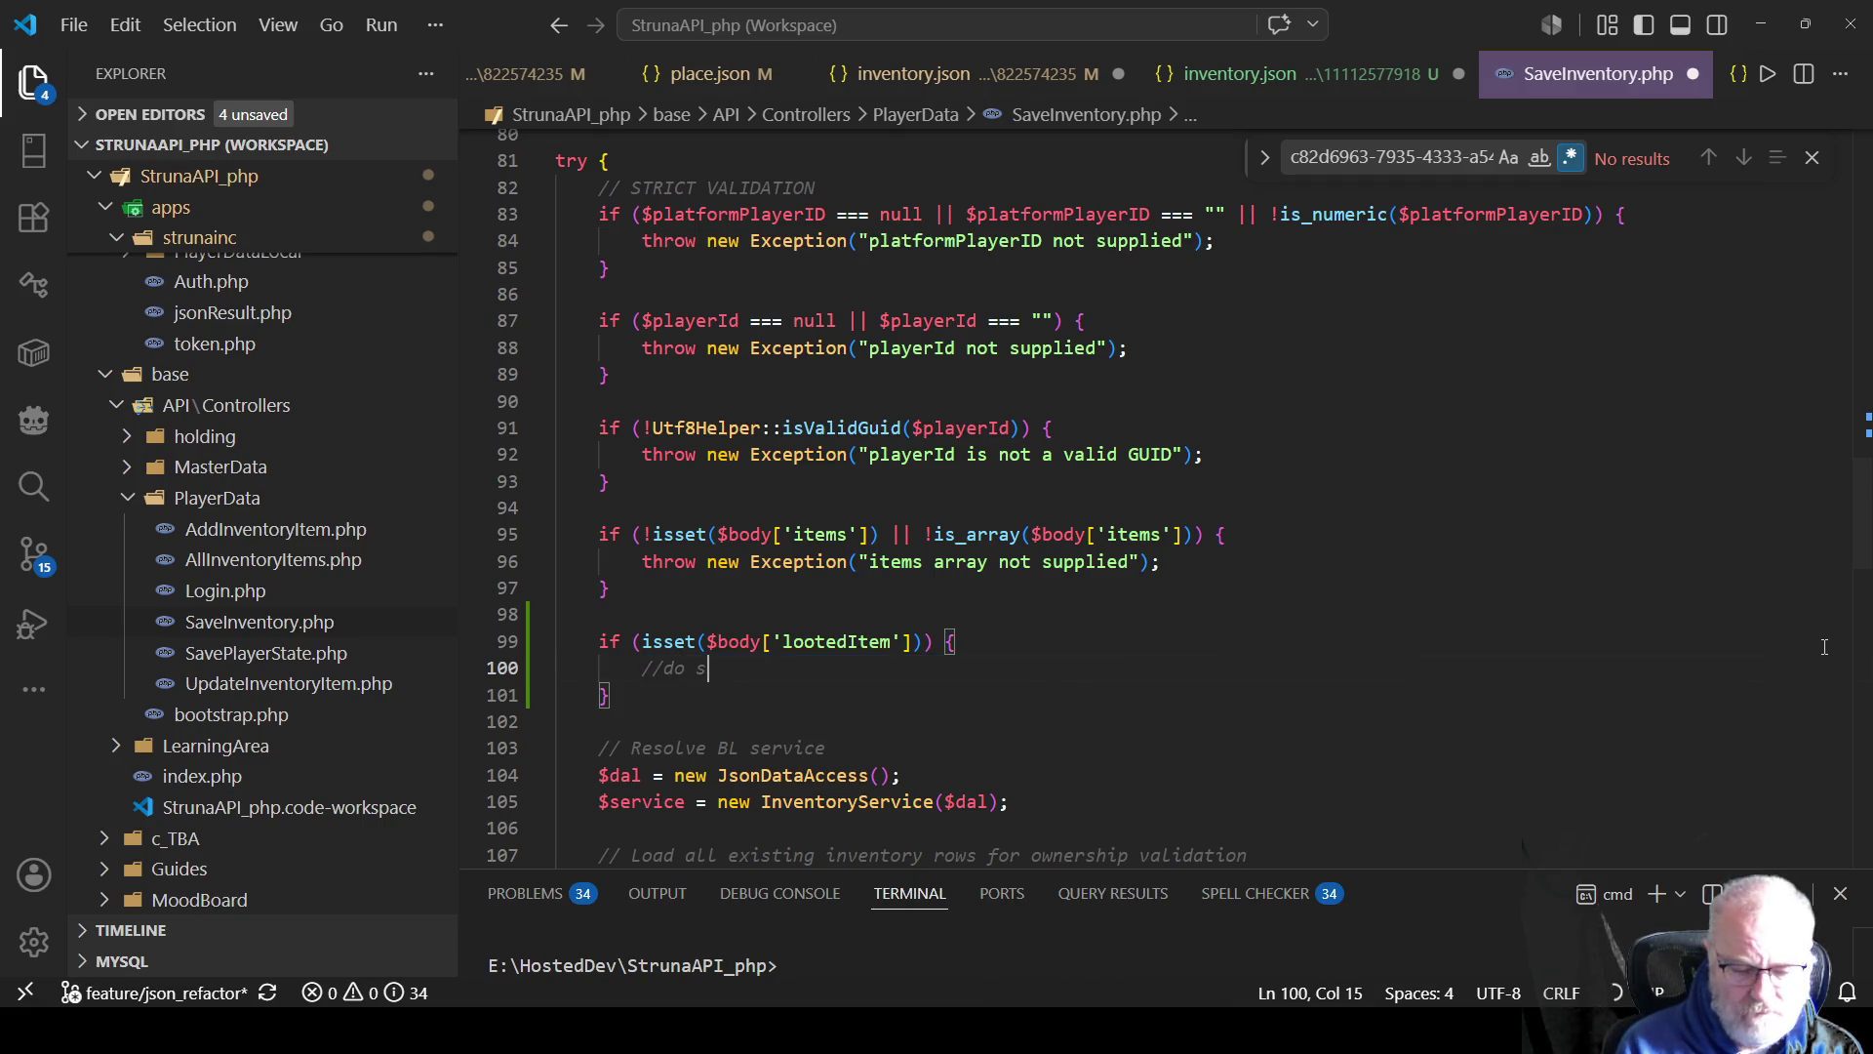
pyautogui.write('omething')
pyautogui.hotkey('ctrl', 's')
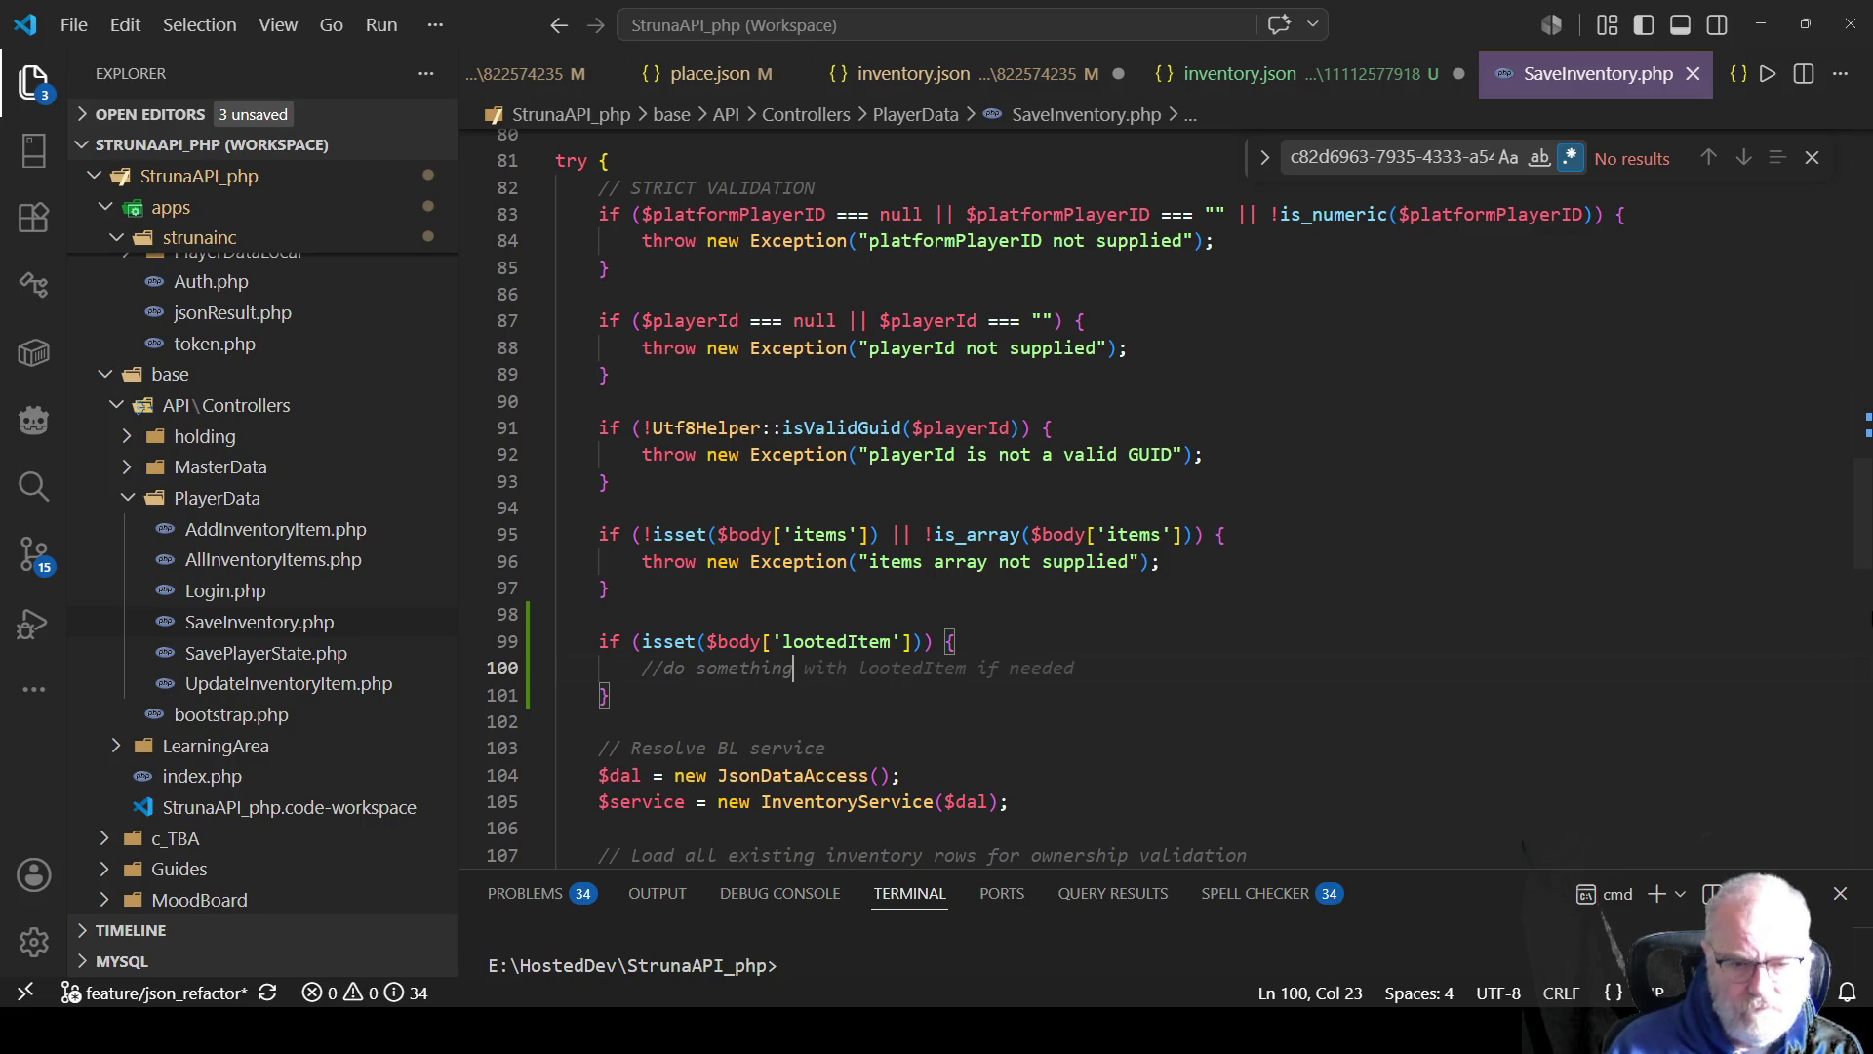
pyautogui.press('Tab')
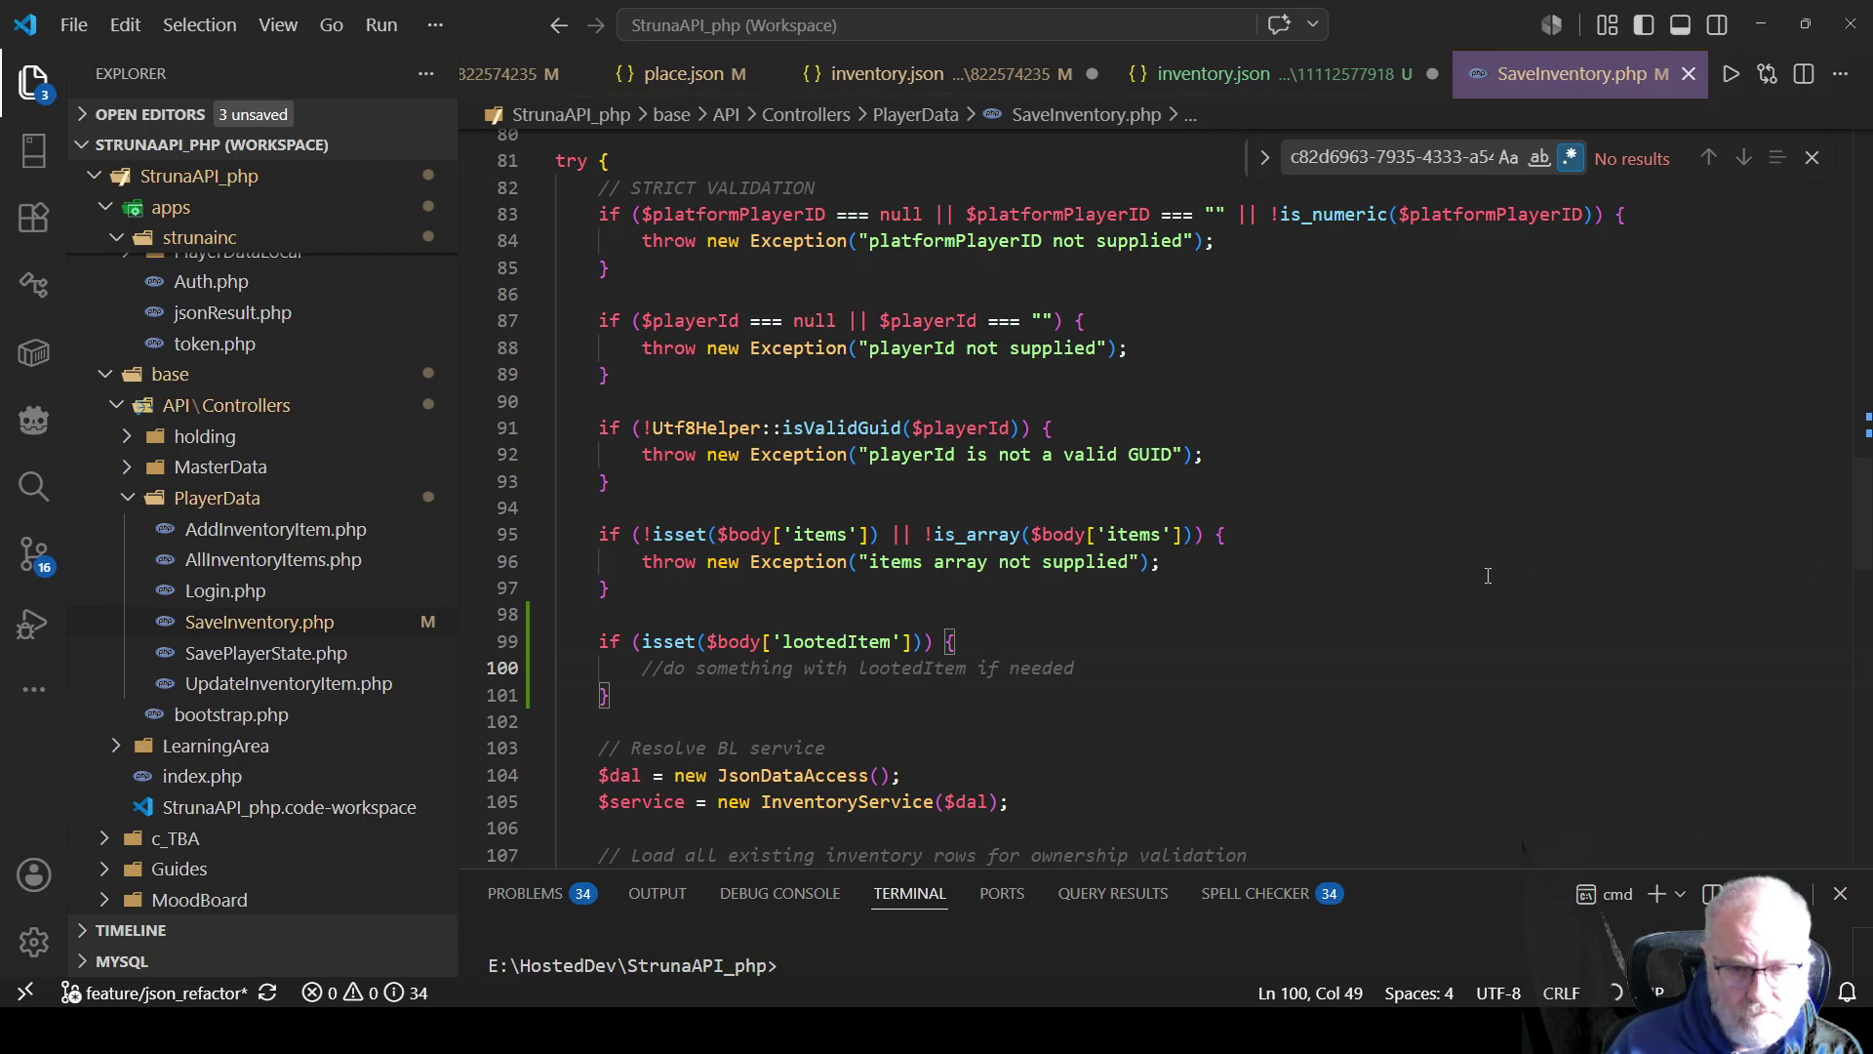
pyautogui.click(884, 641)
pyautogui.scroll(-1, 1012, 600)
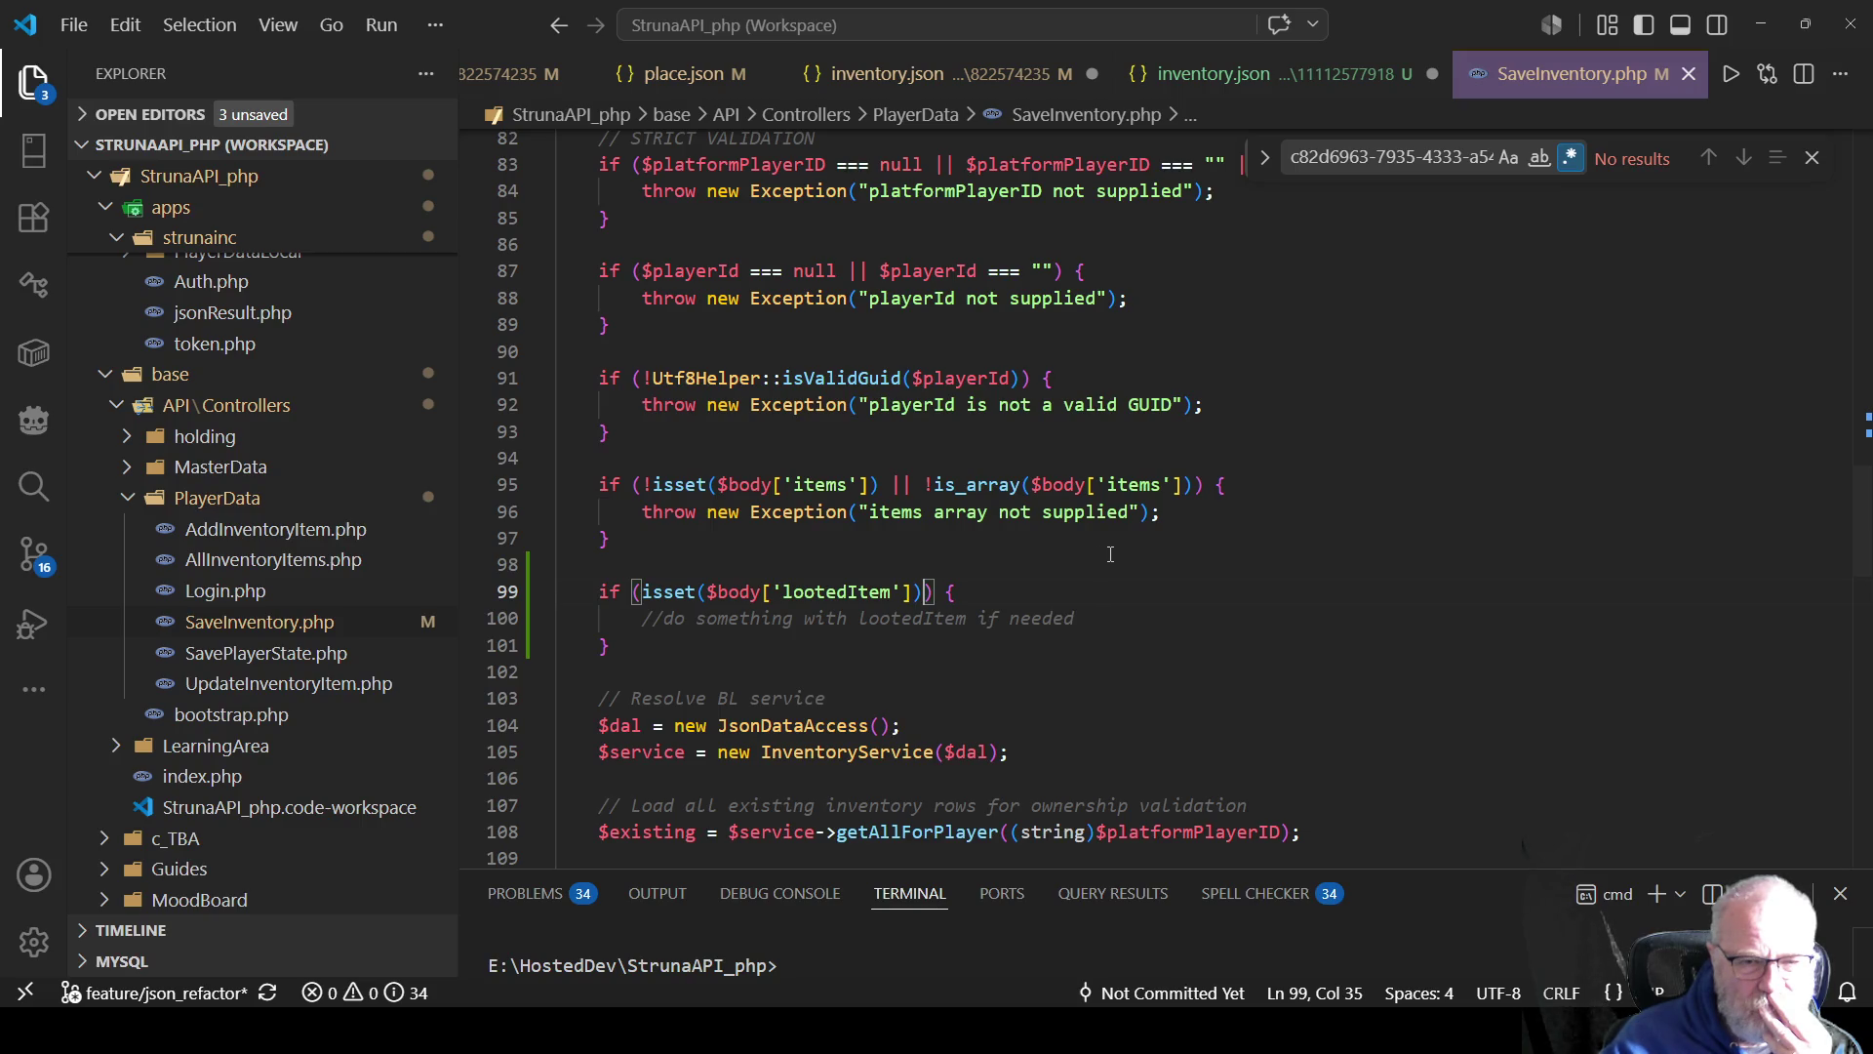
pyautogui.scroll(-3, 1112, 551)
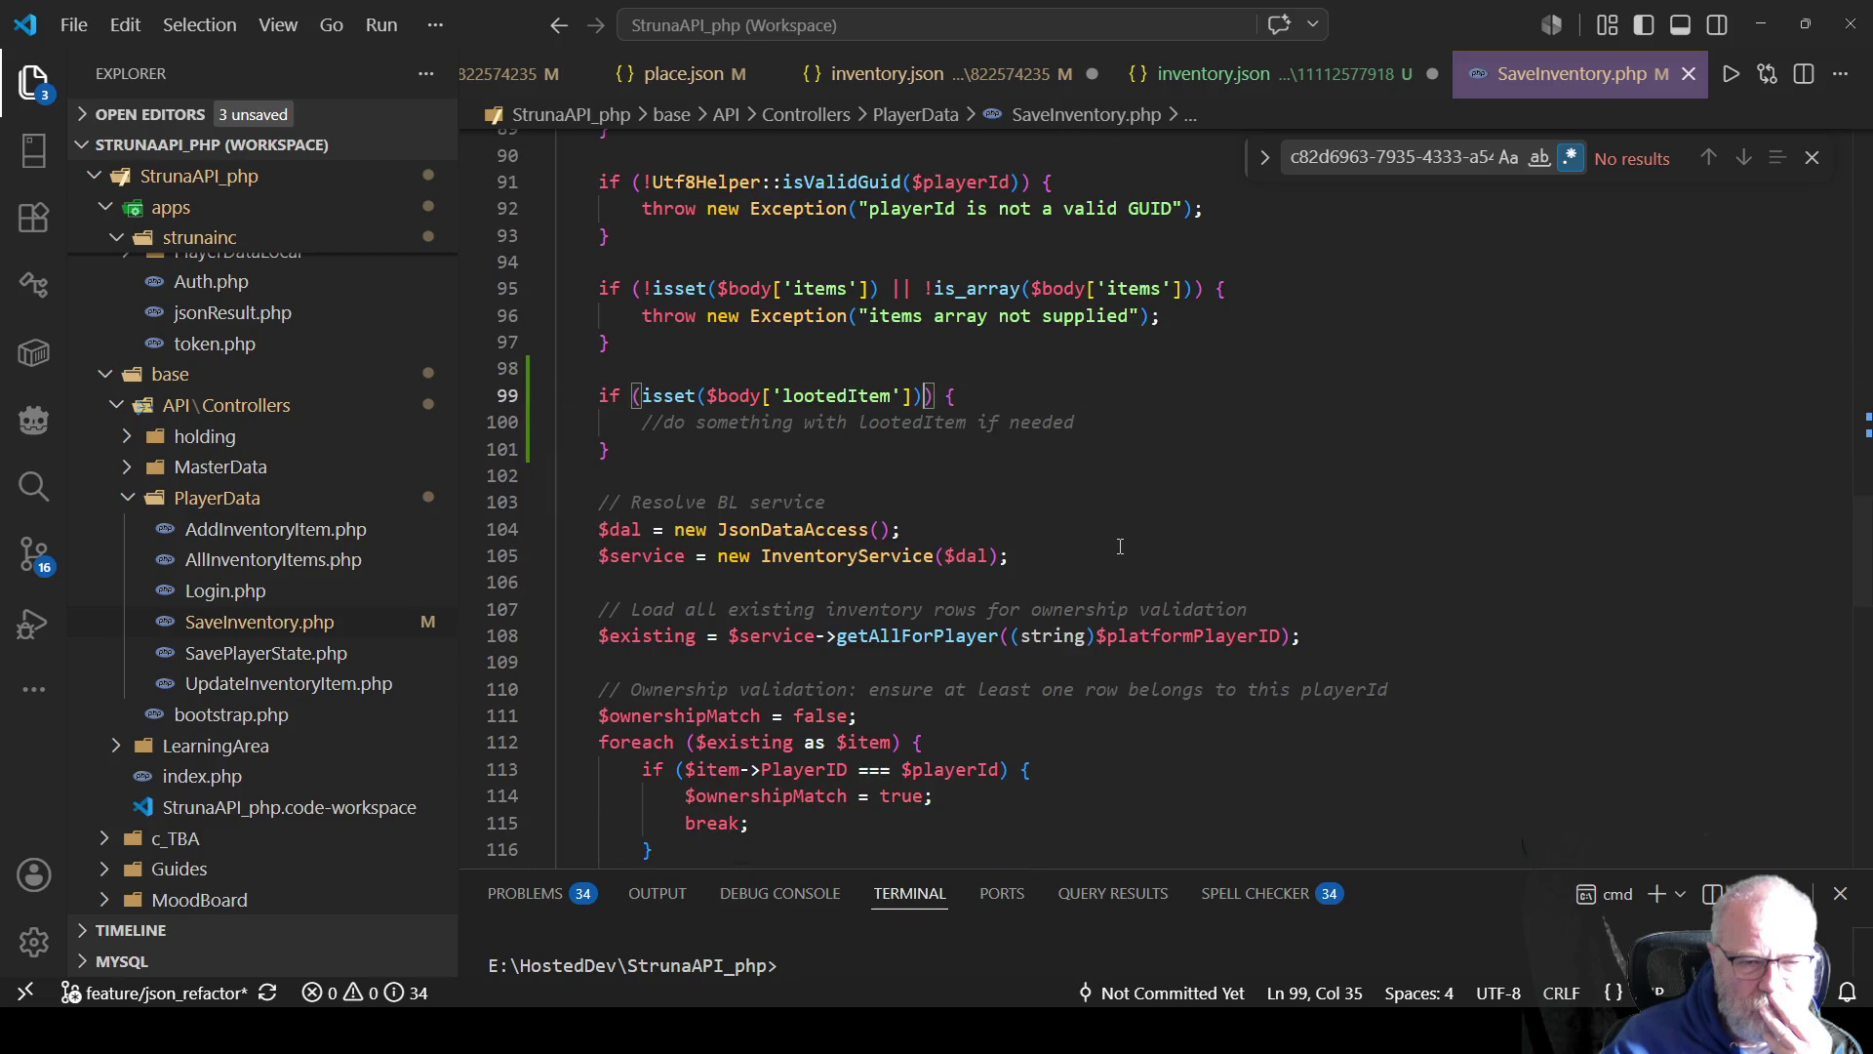
pyautogui.scroll(-1, 1124, 544)
pyautogui.scroll(-3, 1000, 528)
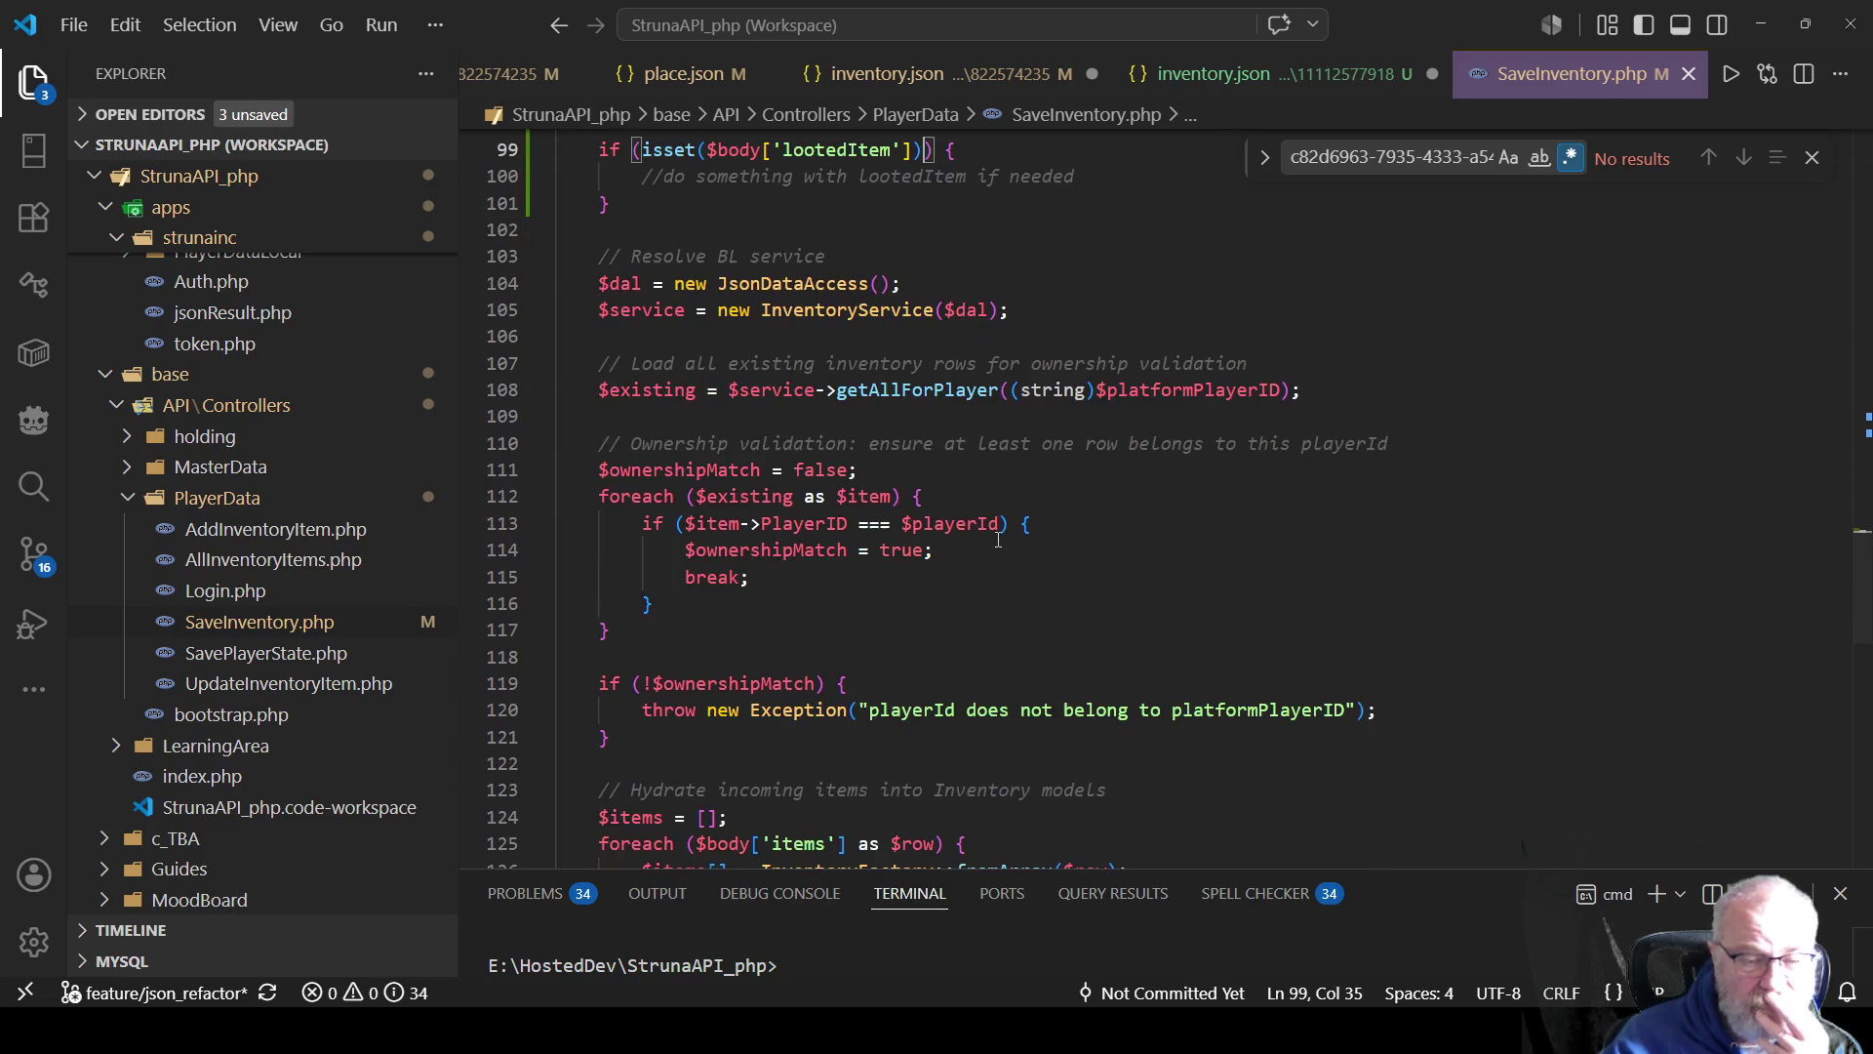
pyautogui.scroll(-5, 1000, 528)
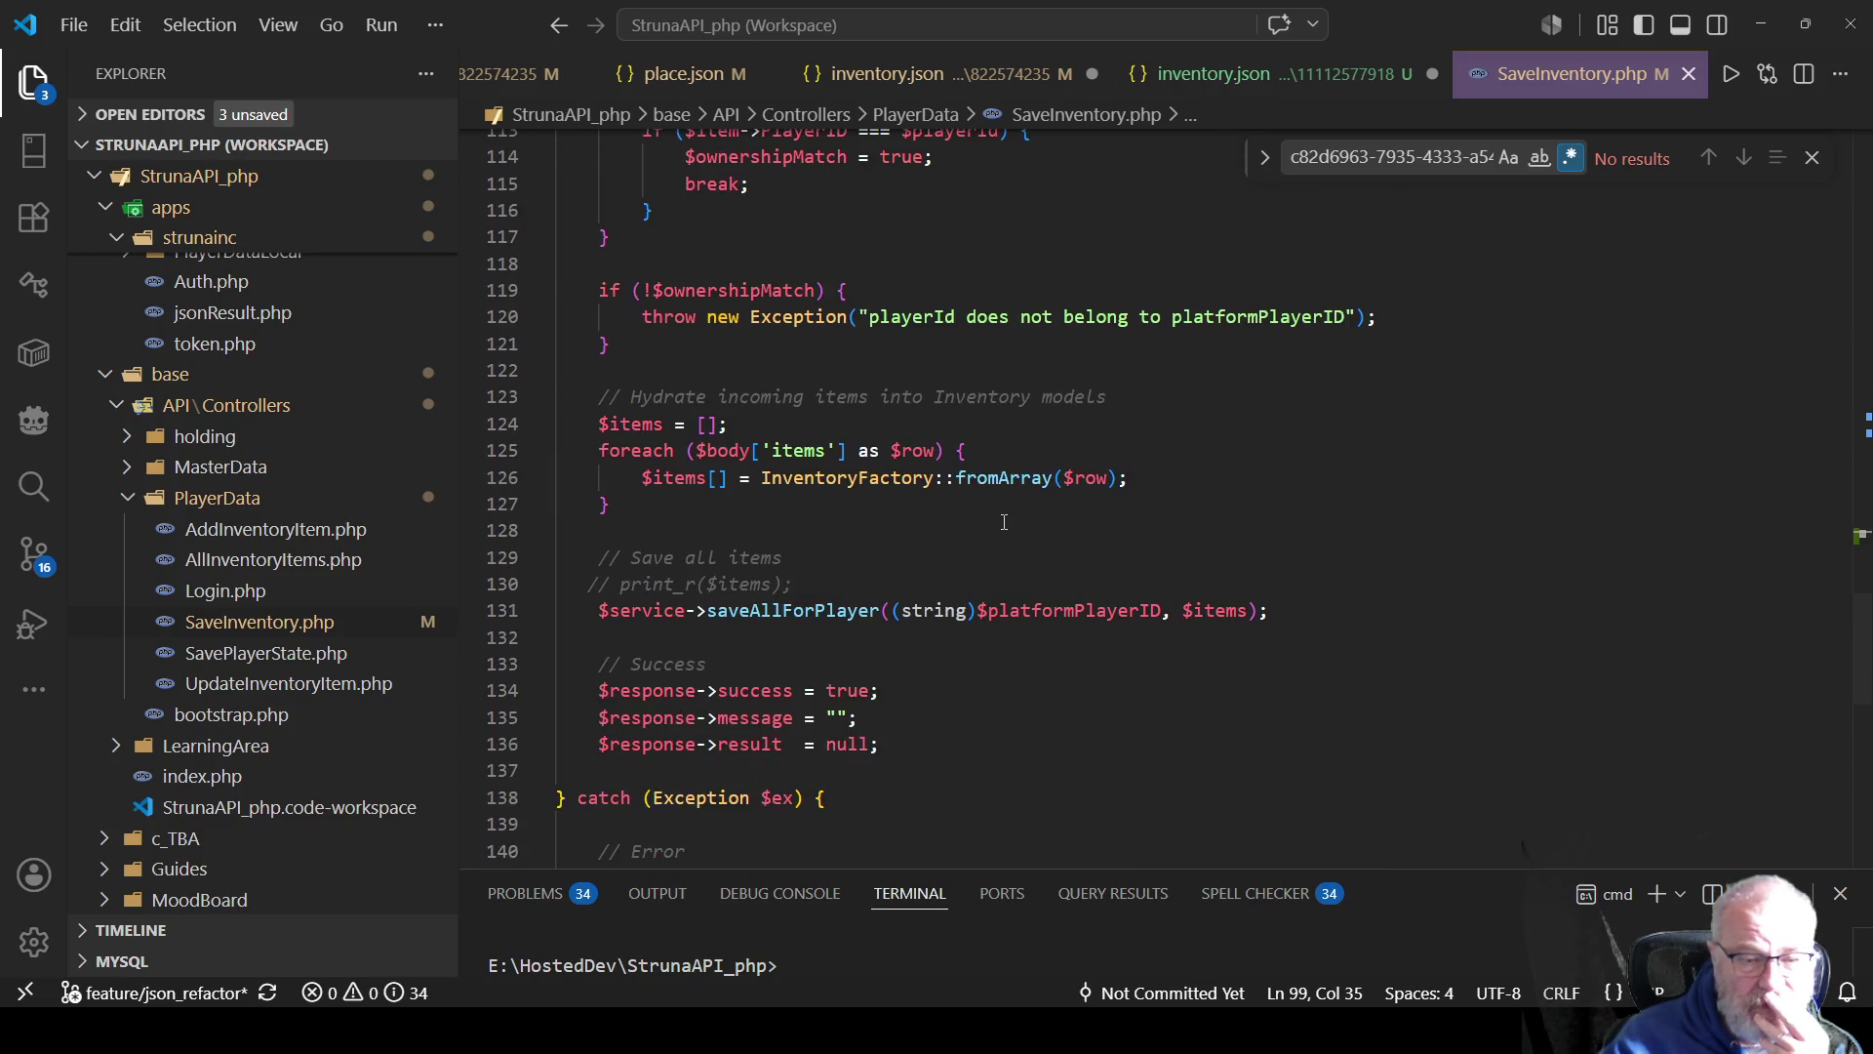
pyautogui.click(1169, 552)
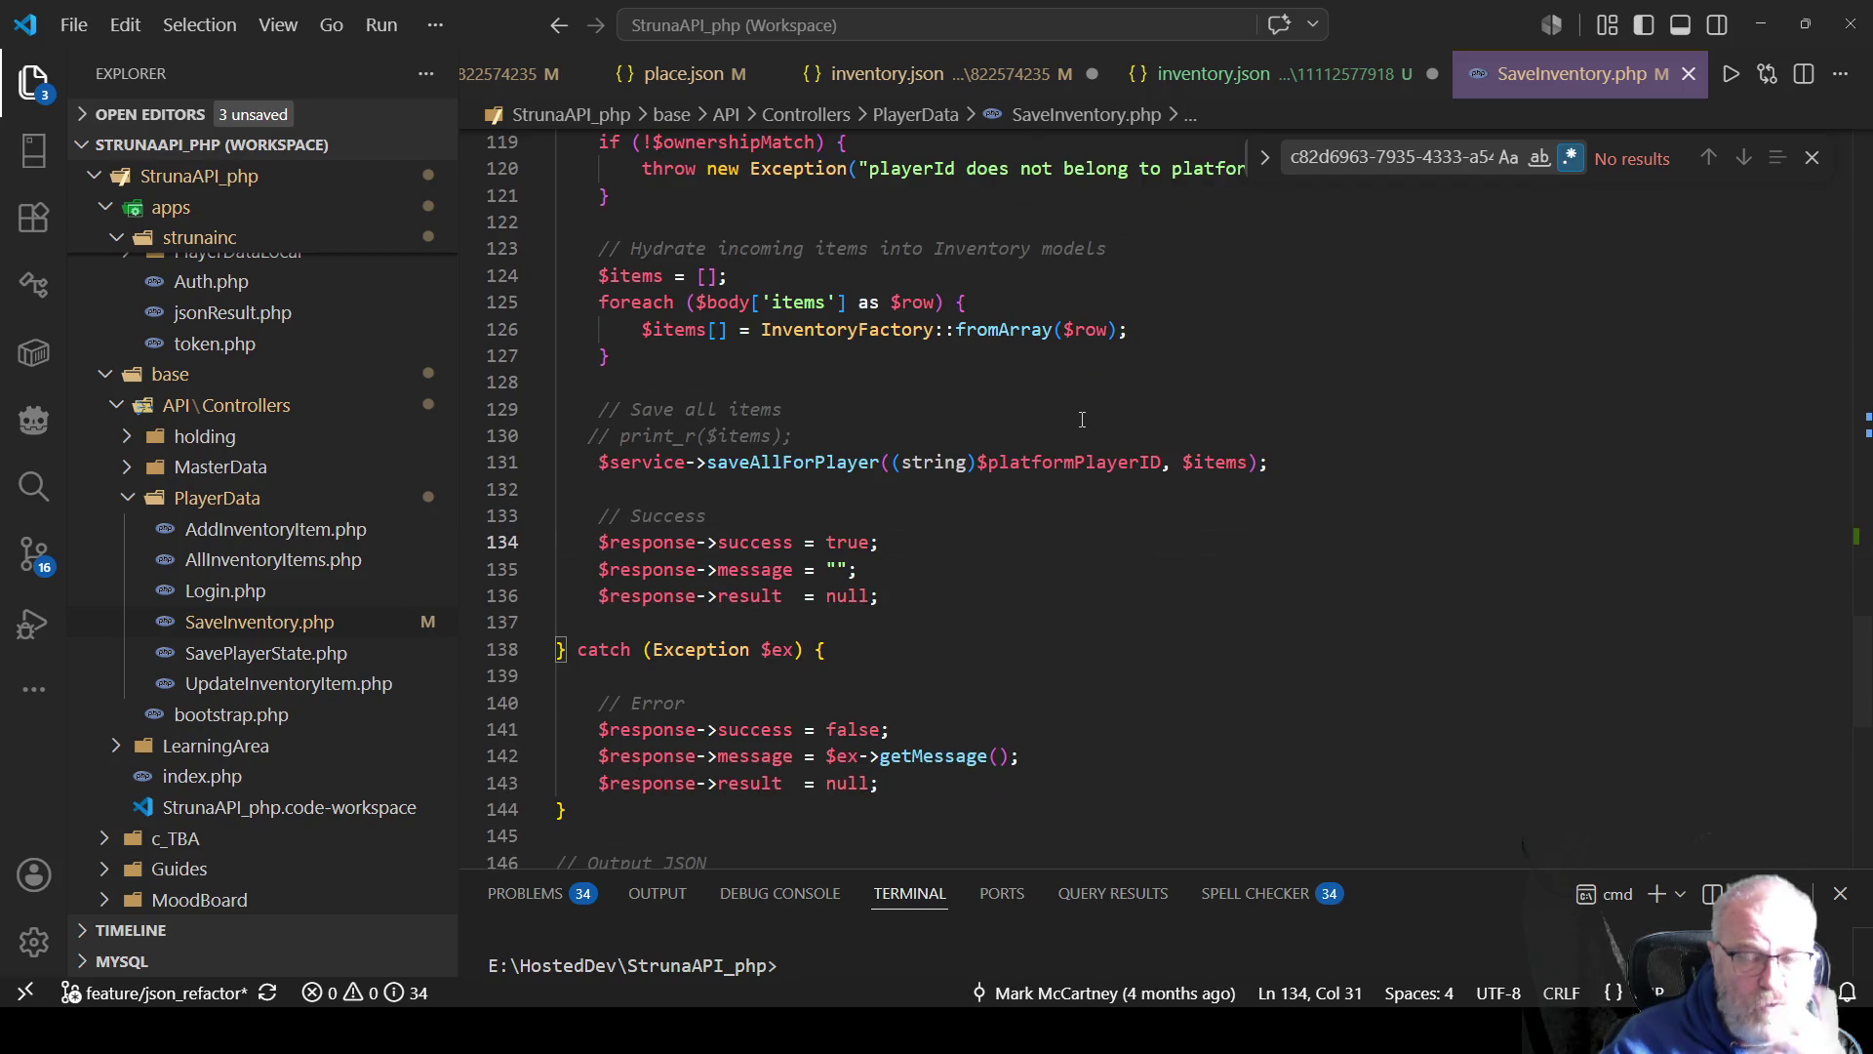
# Start a '//TODO : Check the value of lootedItem' comment above the placeholder comment.
pyautogui.scroll(5, 1052, 479)
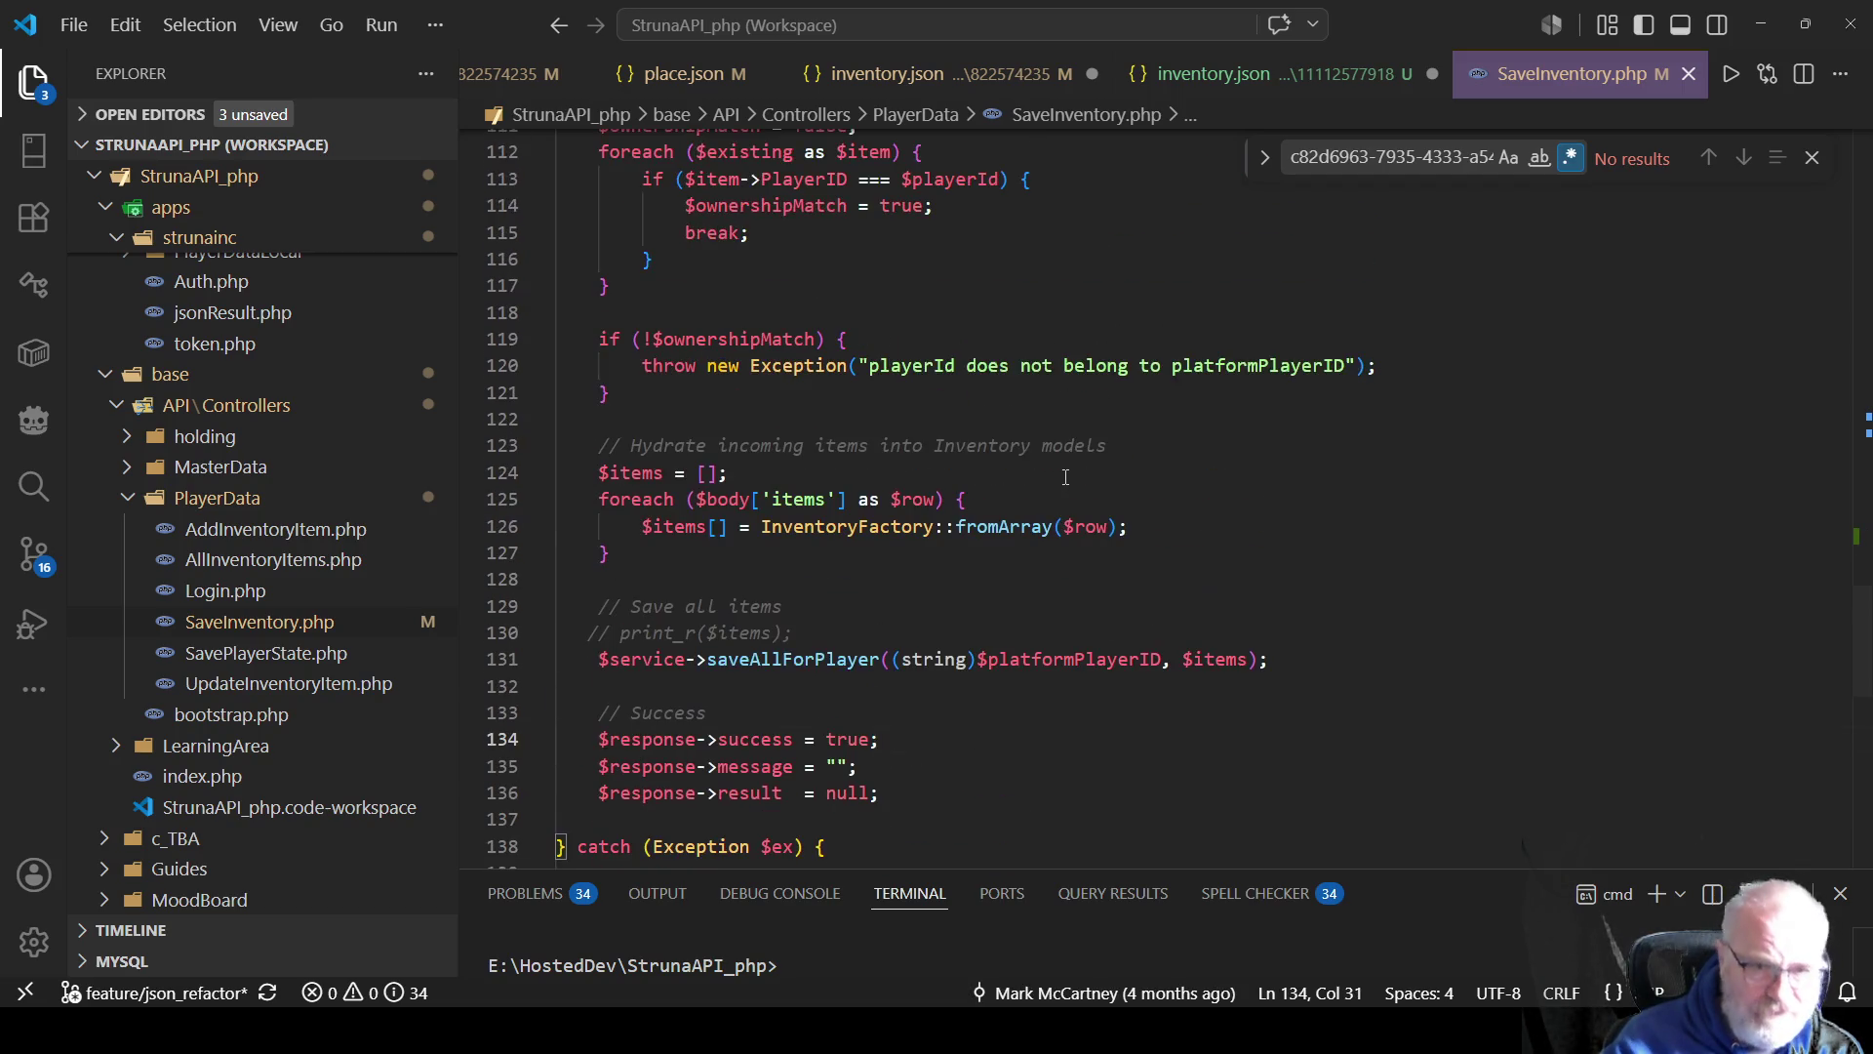
pyautogui.scroll(6, 999, 338)
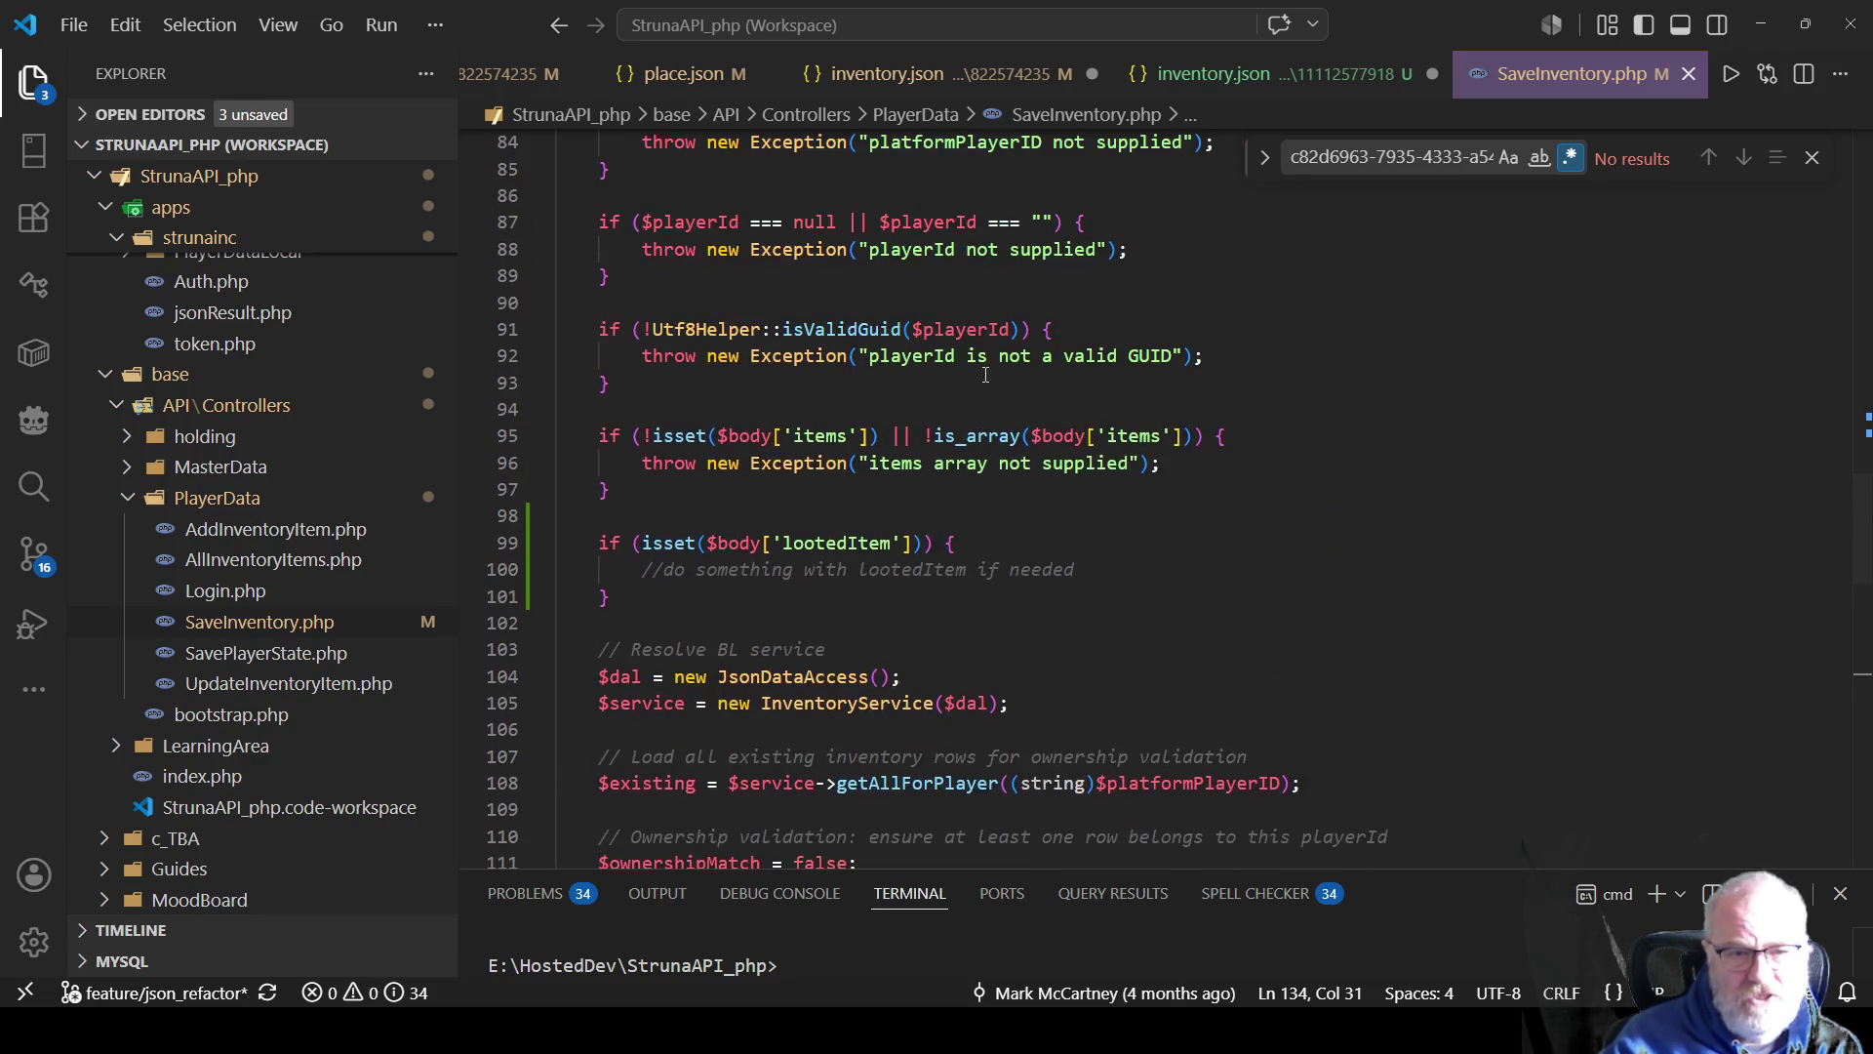
pyautogui.click(1082, 570)
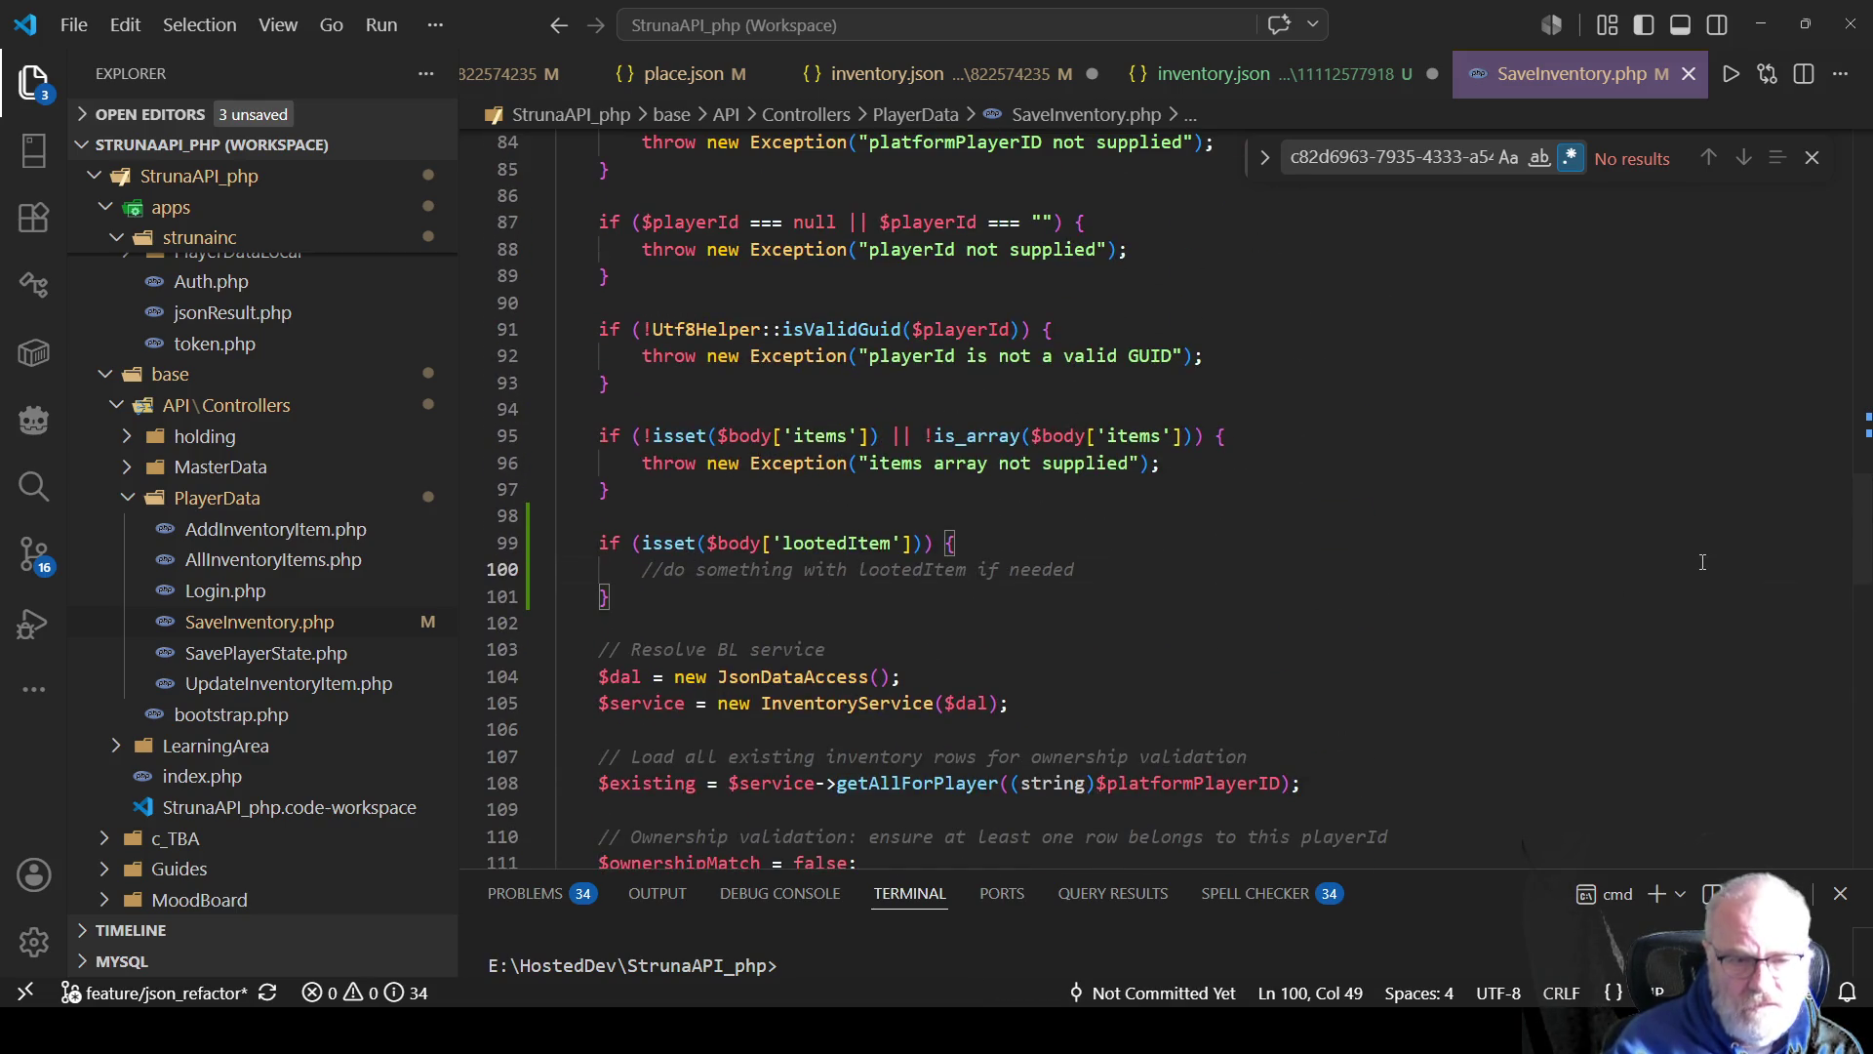
pyautogui.press('Up')
pyautogui.press('Return')
pyautogui.write('//TODO : ')
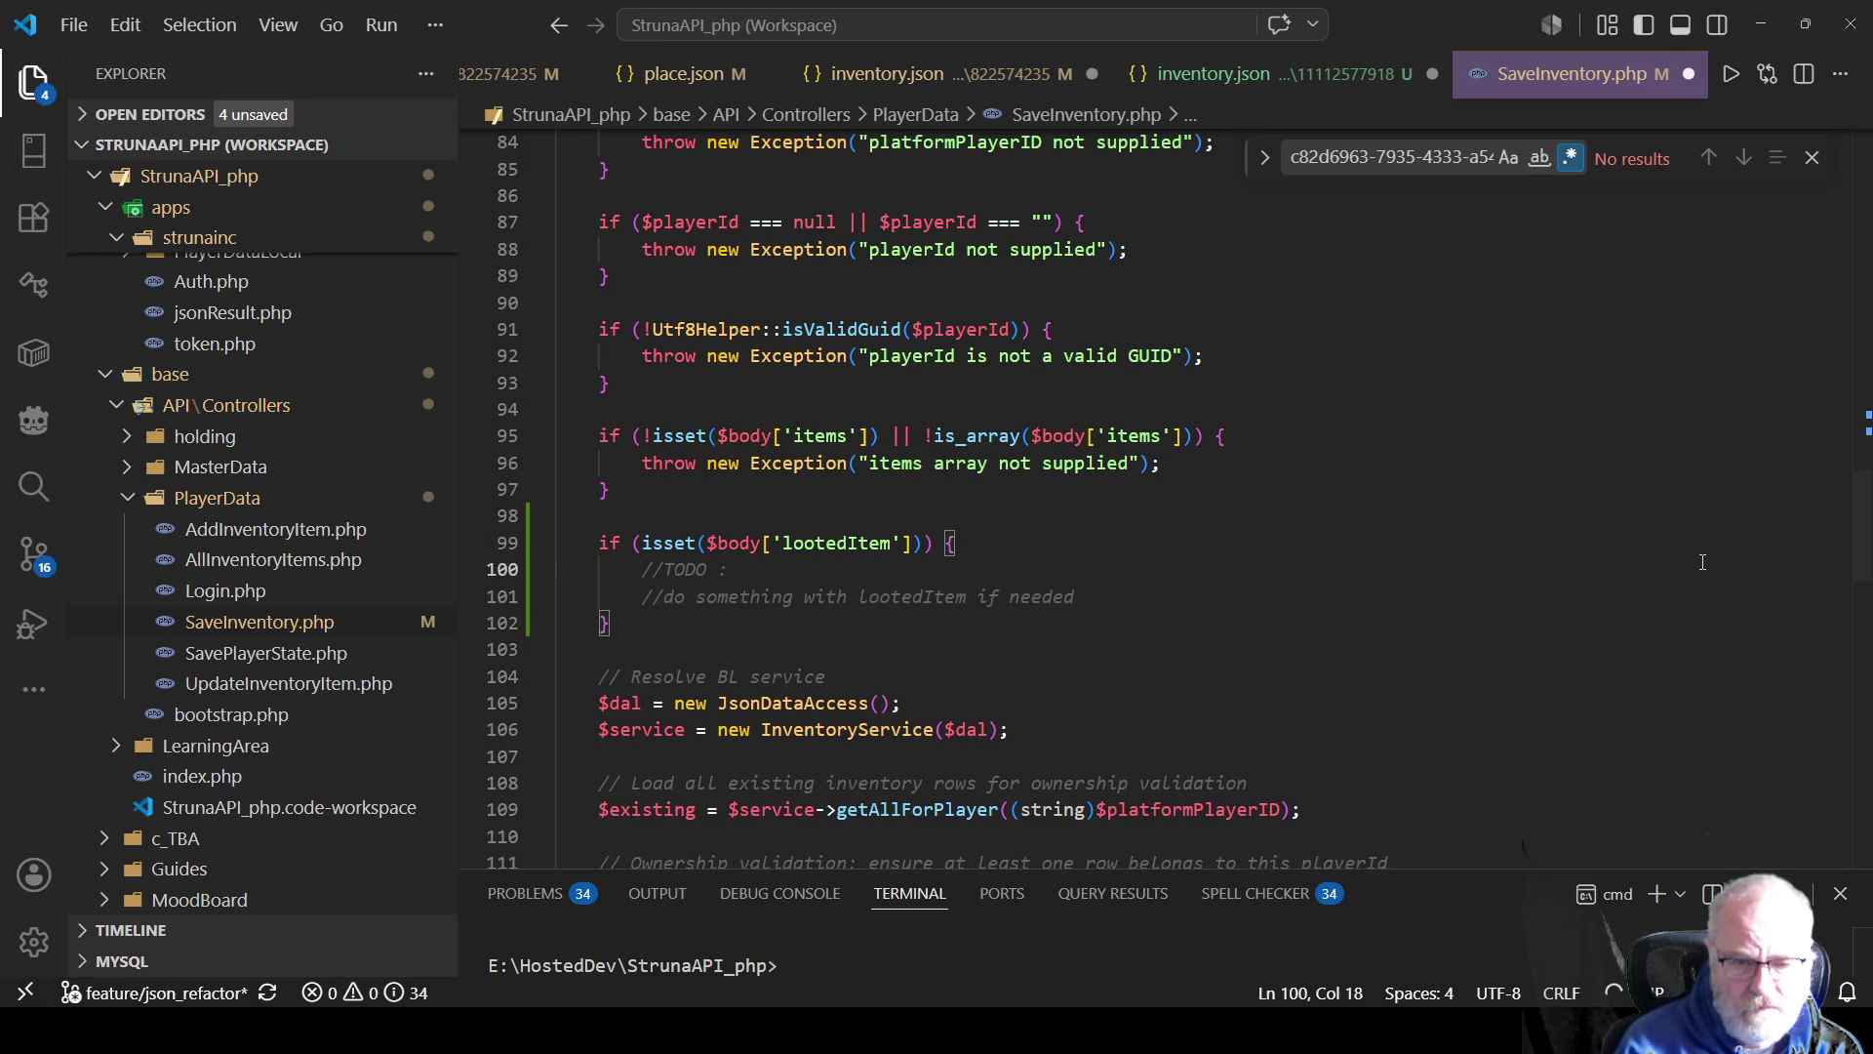
pyautogui.write('Chg')
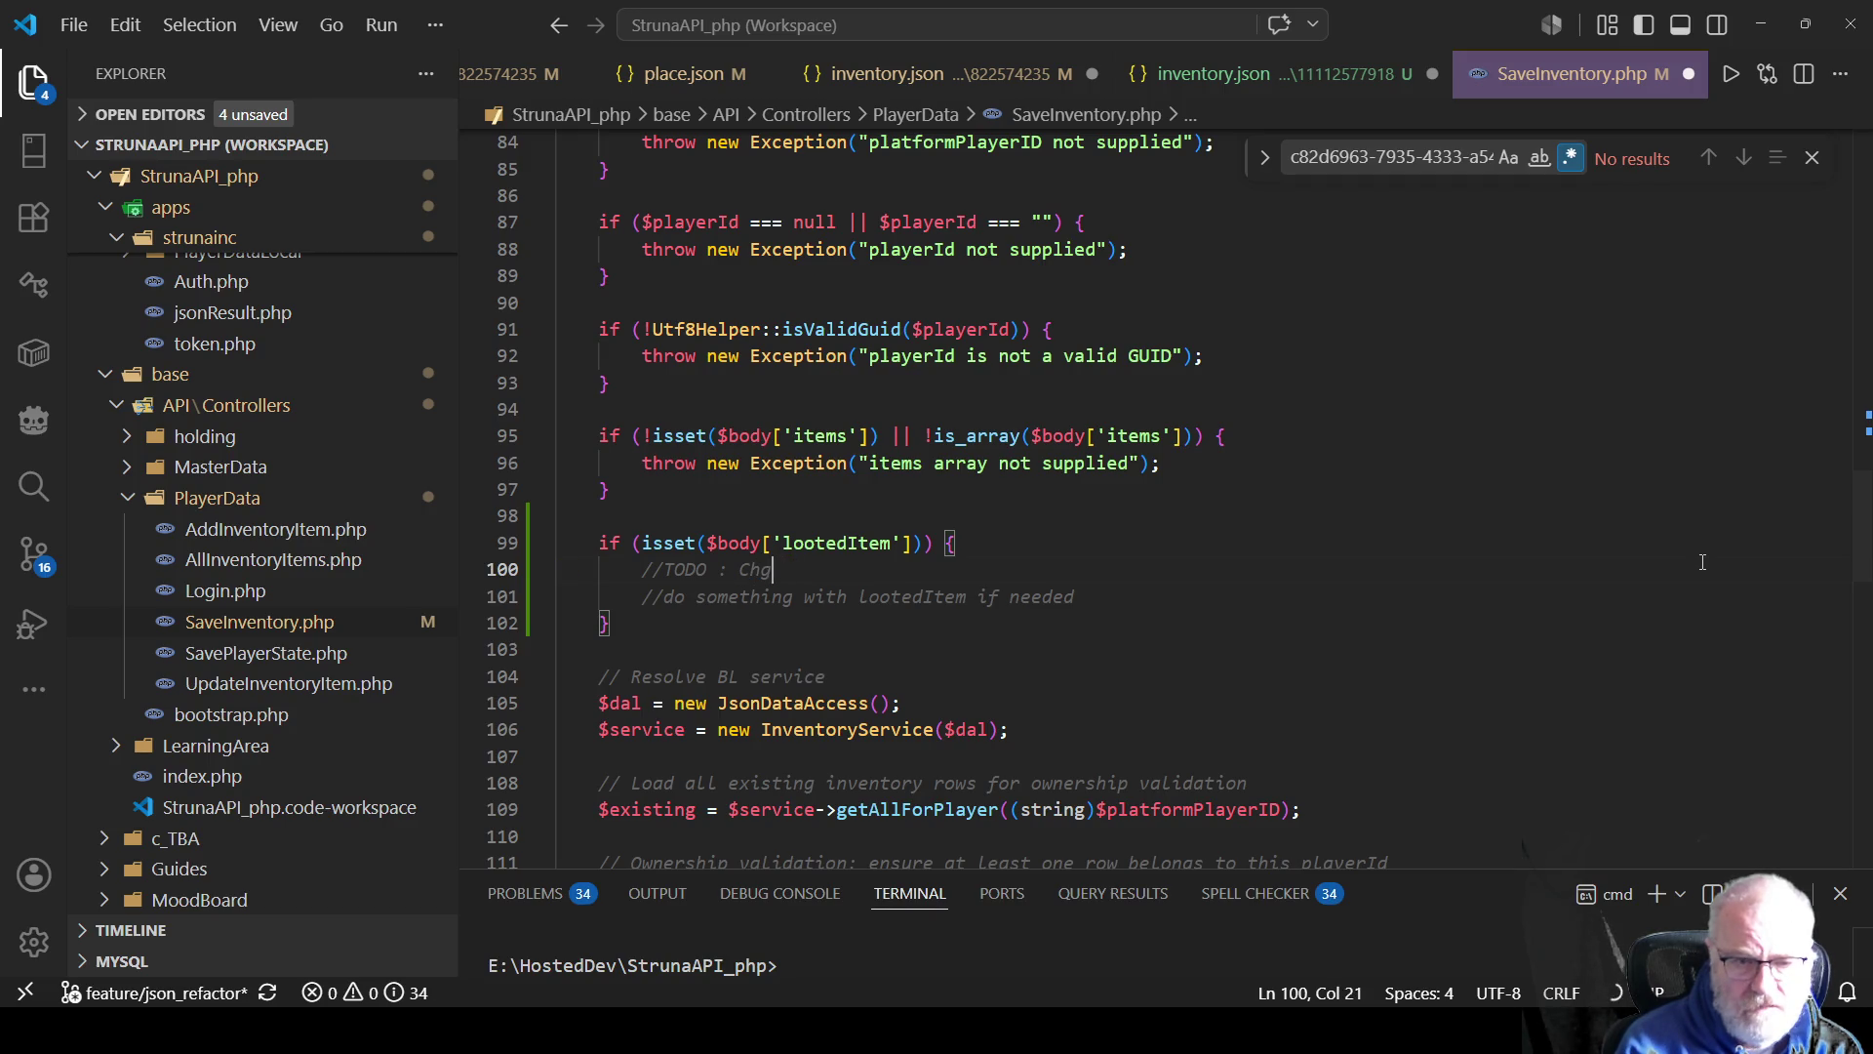
pyautogui.press('BackSpace')
pyautogui.write('eck the val')
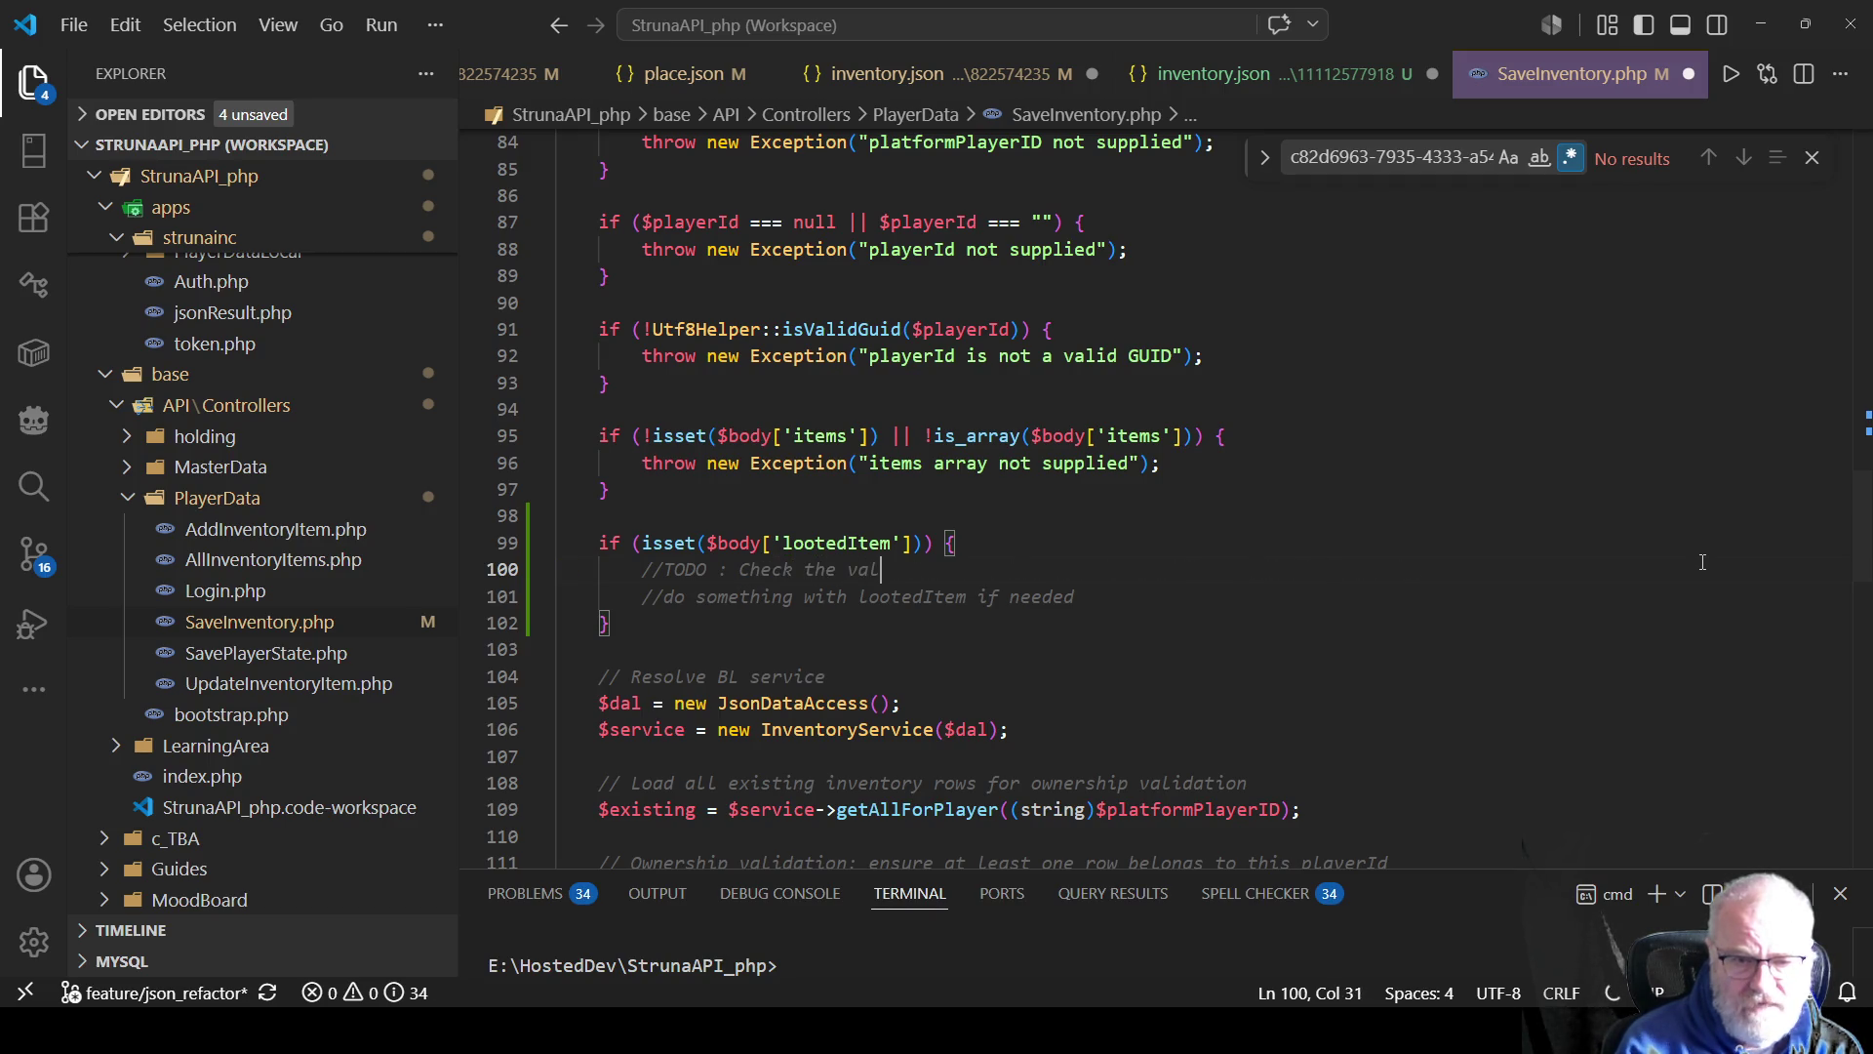
pyautogui.write('ue of loo')
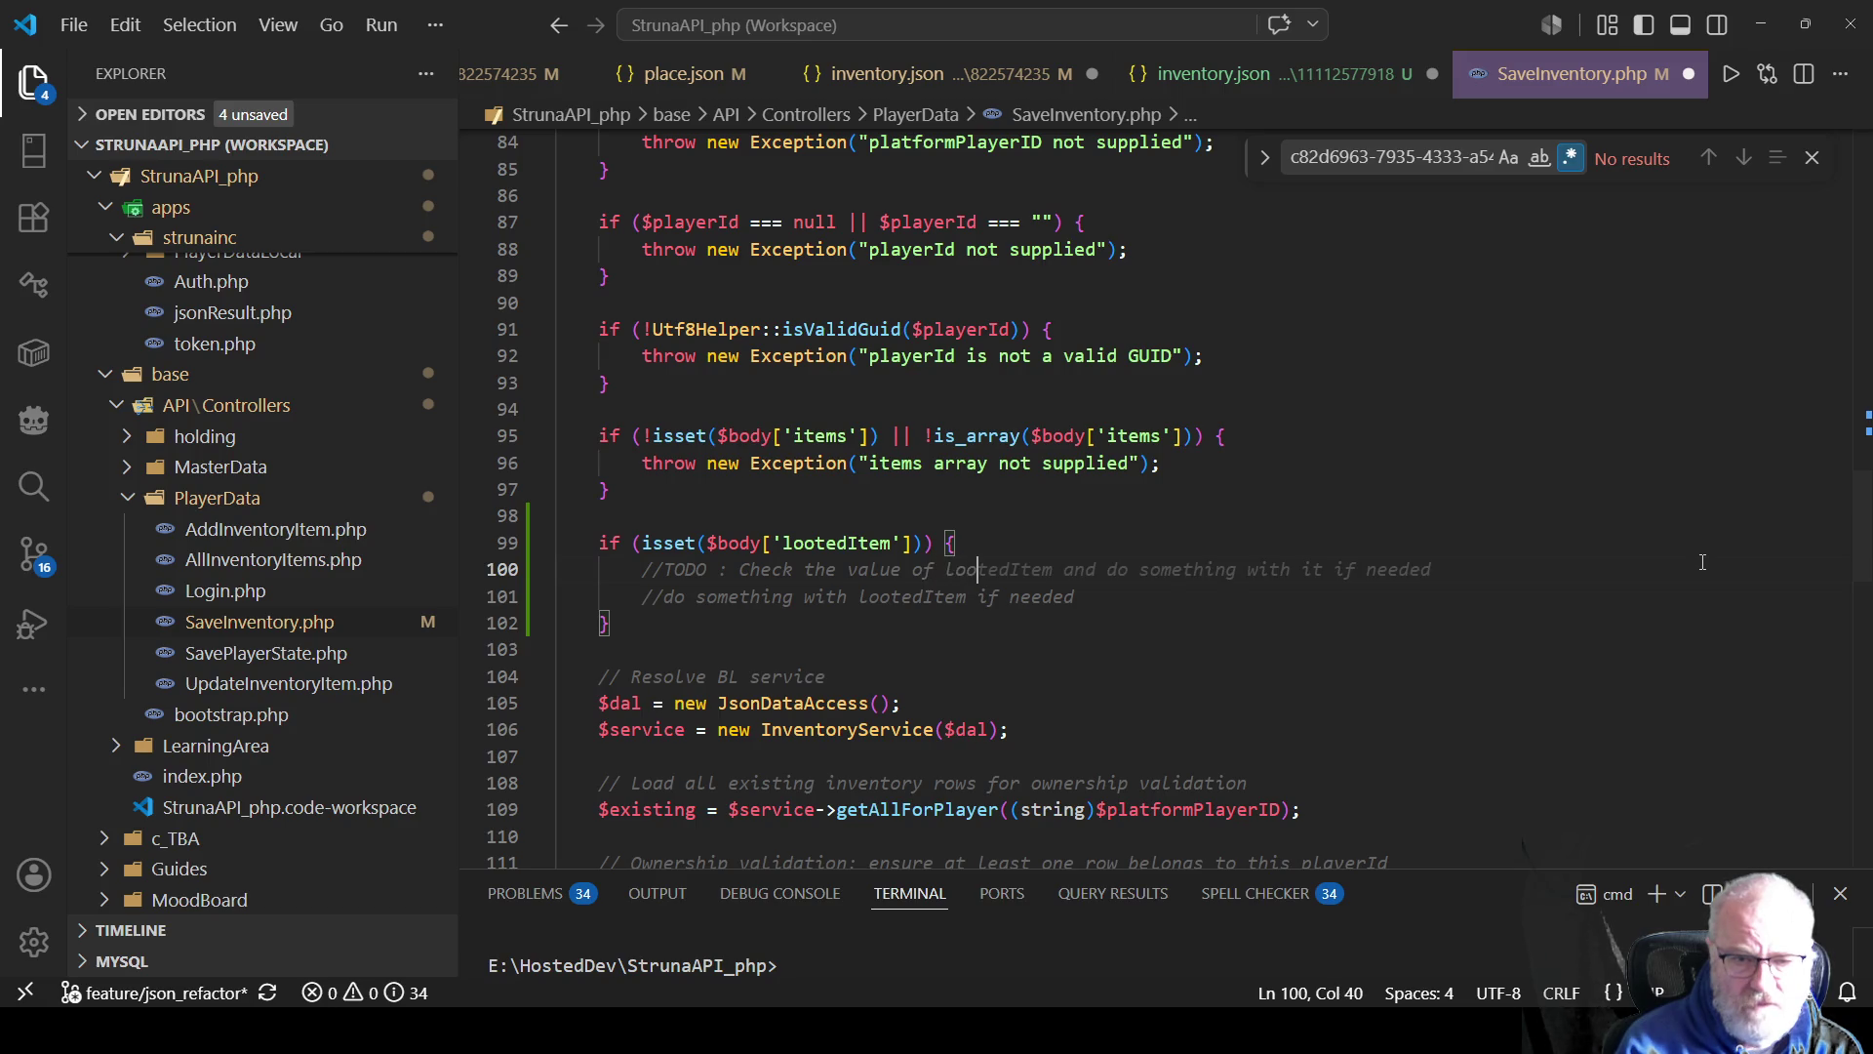
pyautogui.press('Tab')
# Finish the TODO with 'with the mining honours data to see if a HoF has been found' and save.
pyautogui.press('Left')
pyautogui.press('Left')
pyautogui.press('Left')
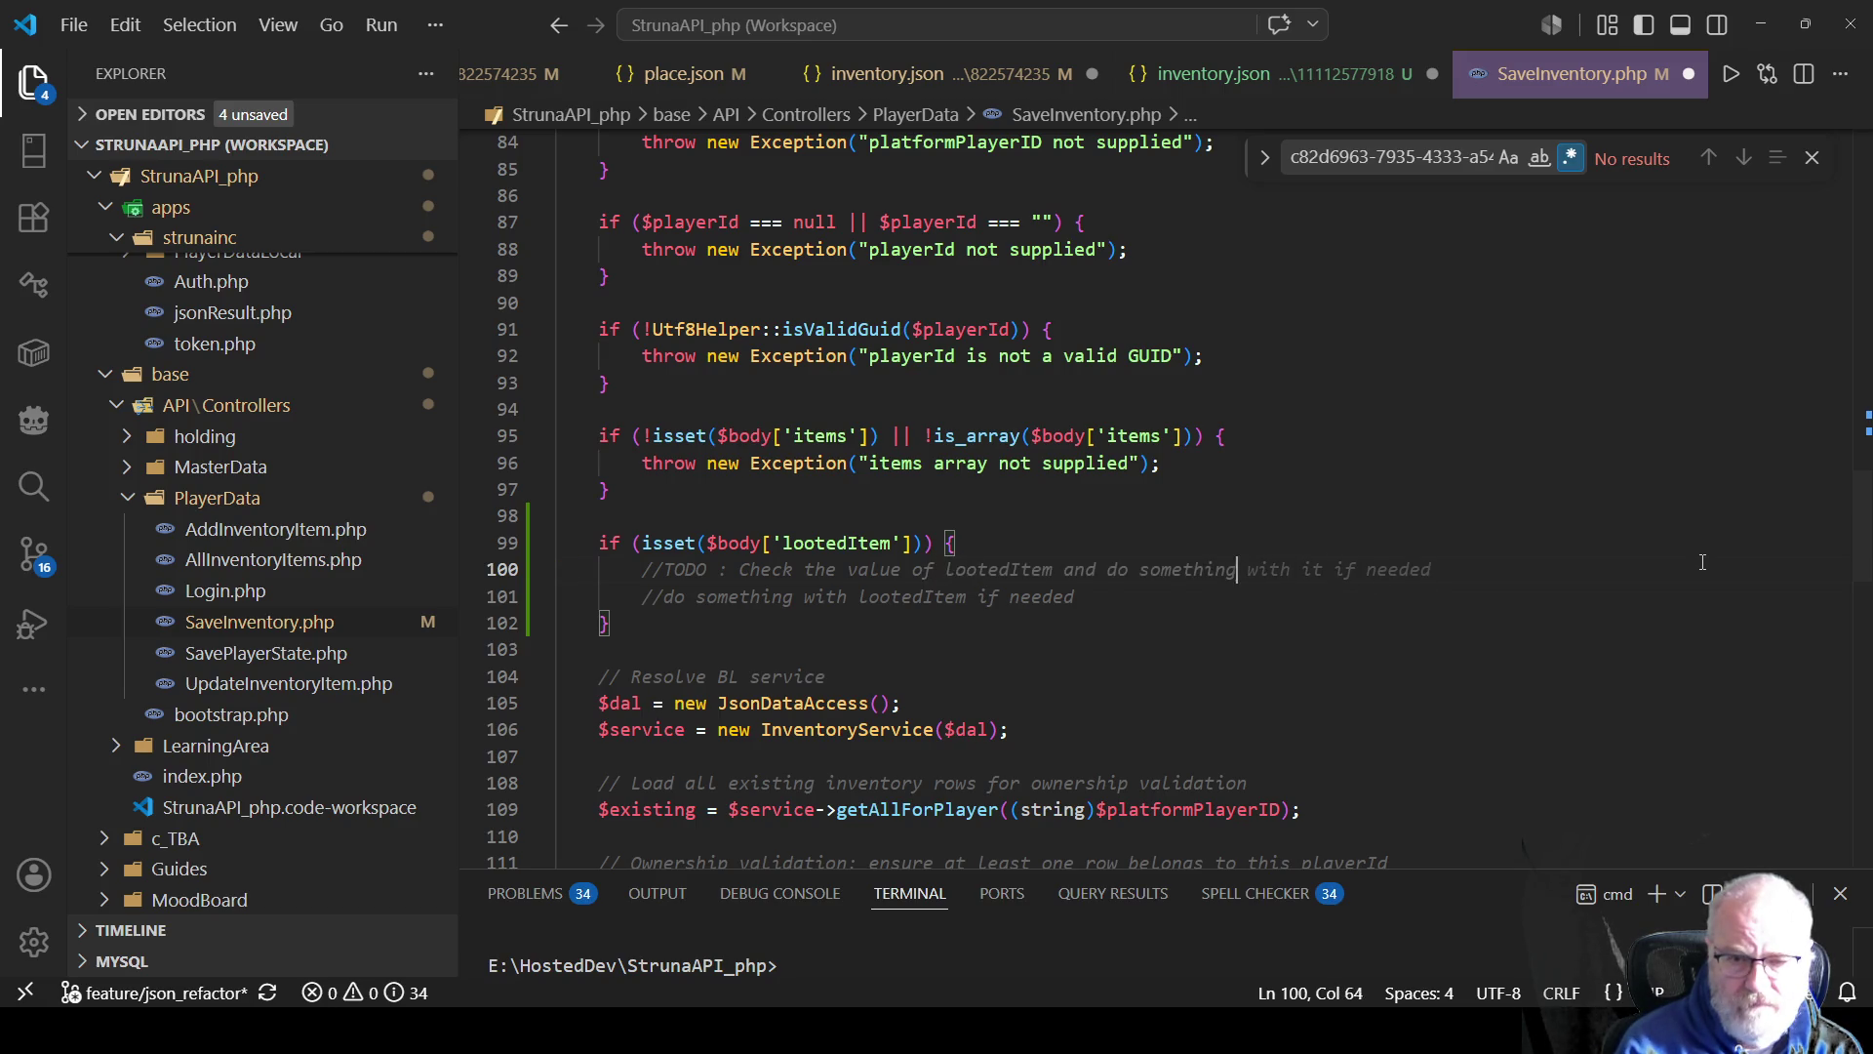
pyautogui.press('BackSpace')
pyautogui.press('BackSpace')
pyautogui.press('BackSpace')
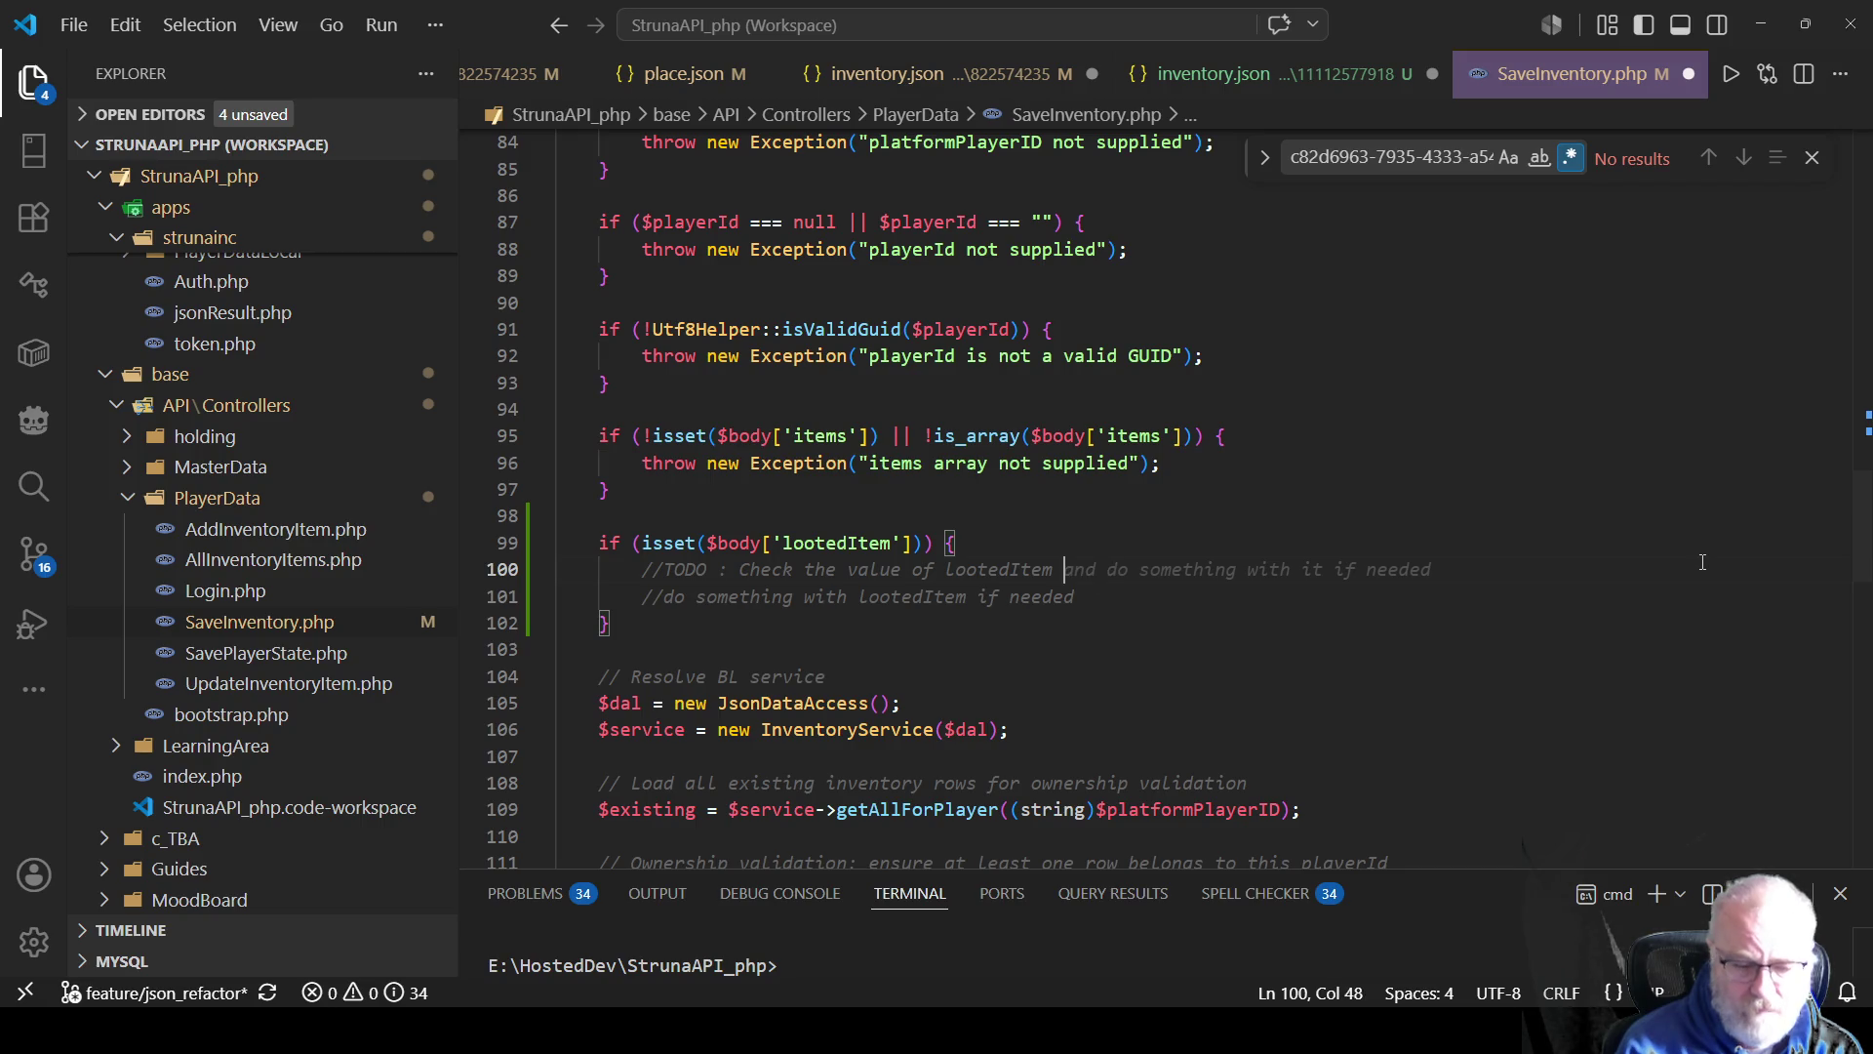
pyautogui.write('with the min')
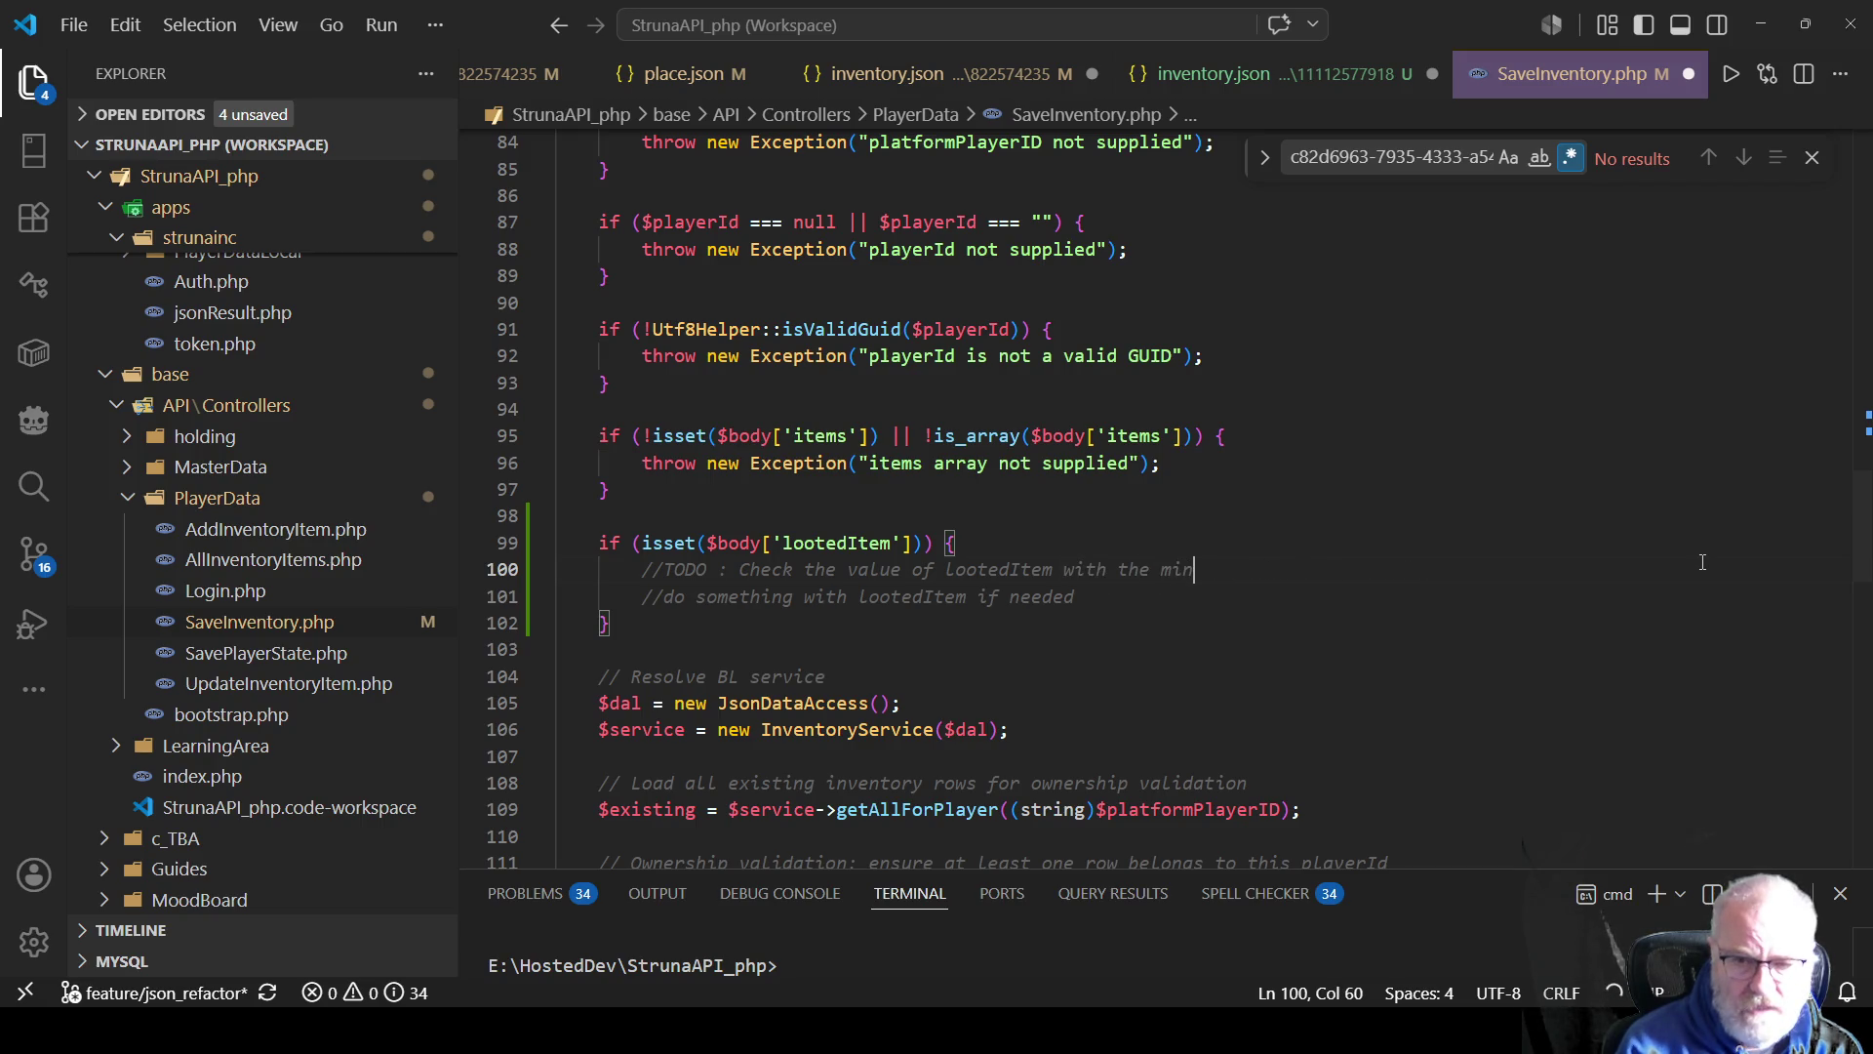
pyautogui.write('ing hon')
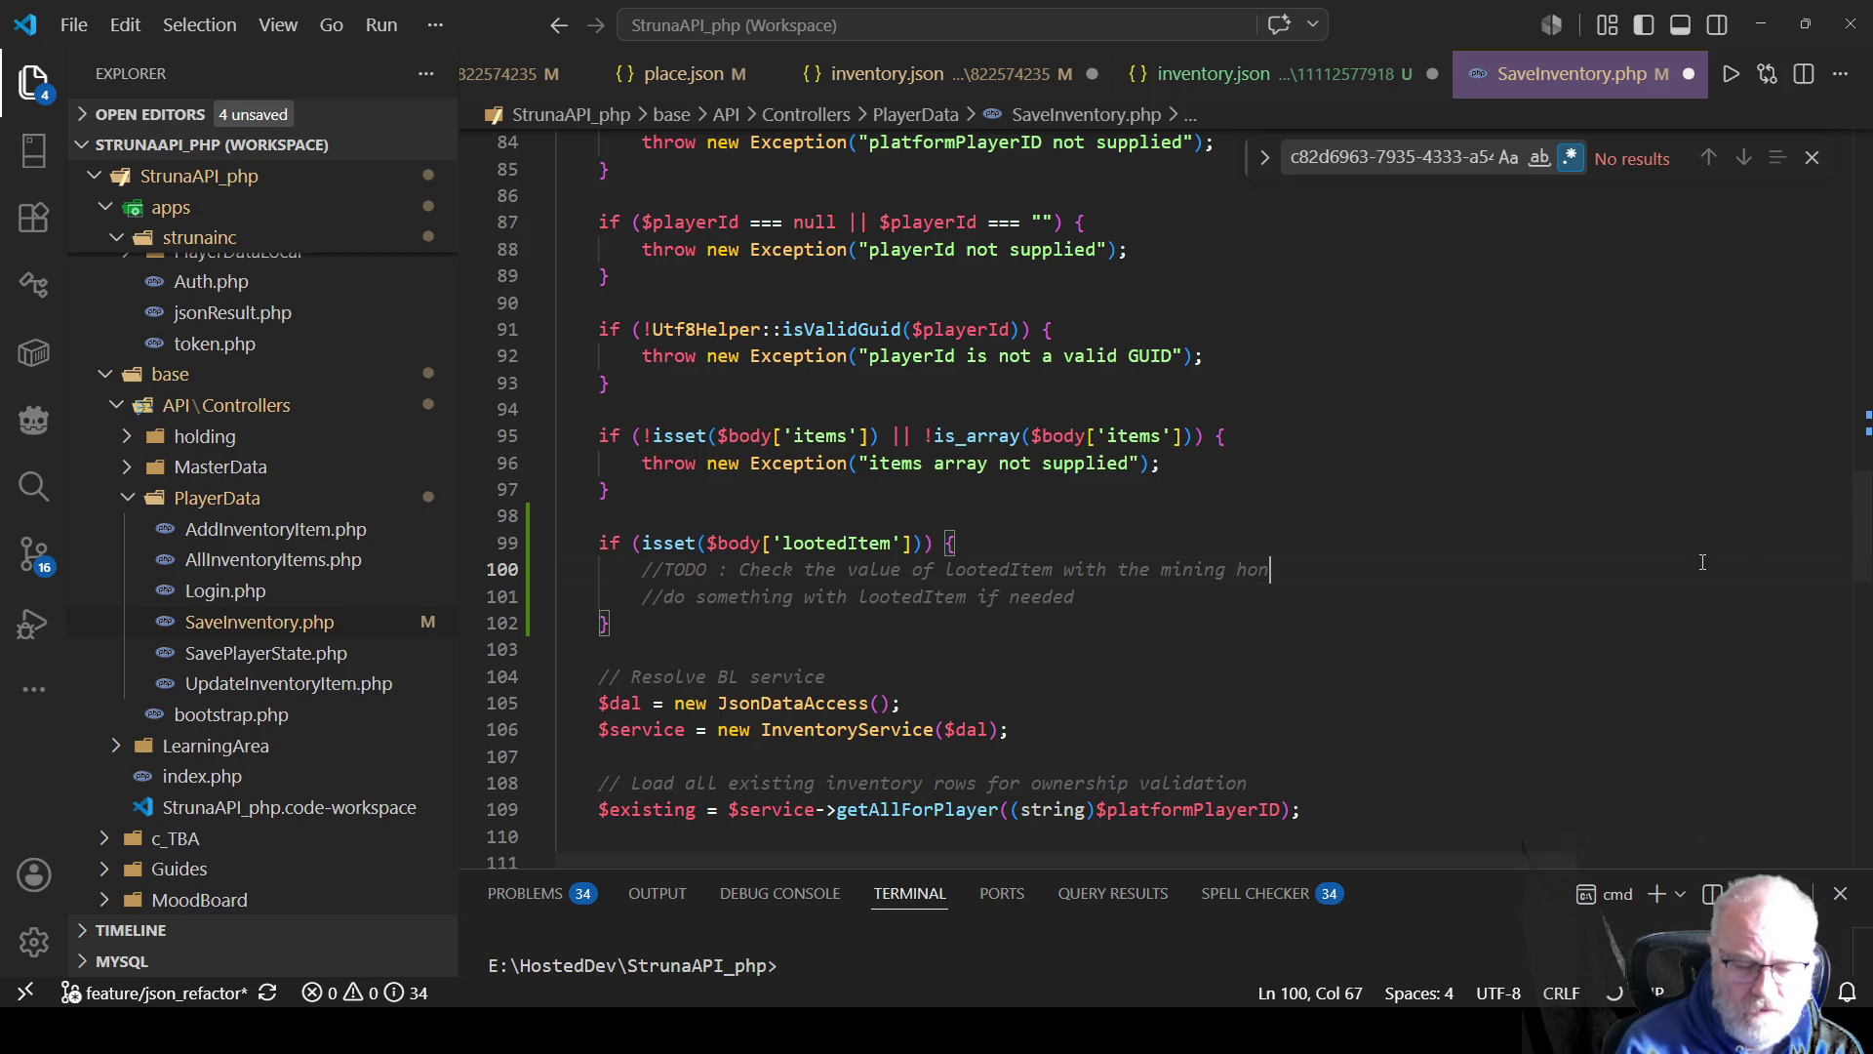
pyautogui.write('ours data ato')
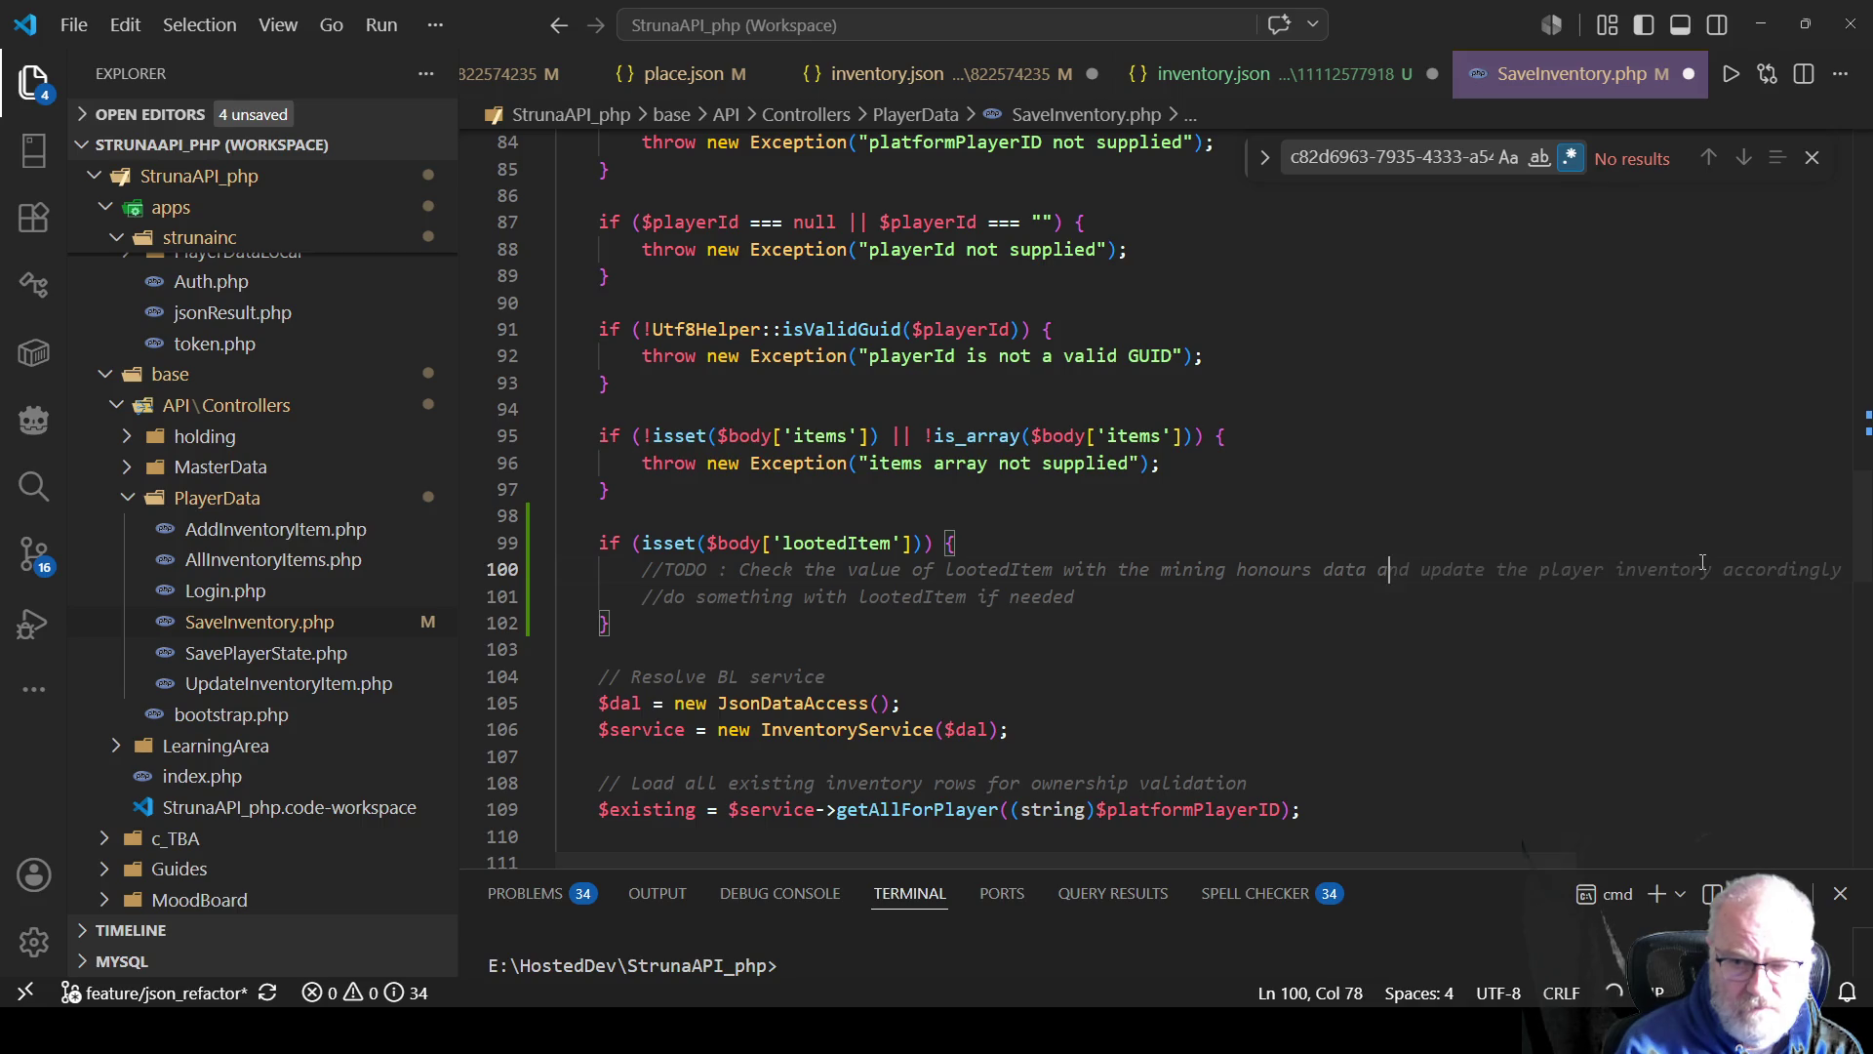
pyautogui.press('BackSpace')
pyautogui.press('BackSpace')
pyautogui.press('BackSpace')
pyautogui.write('to see if ')
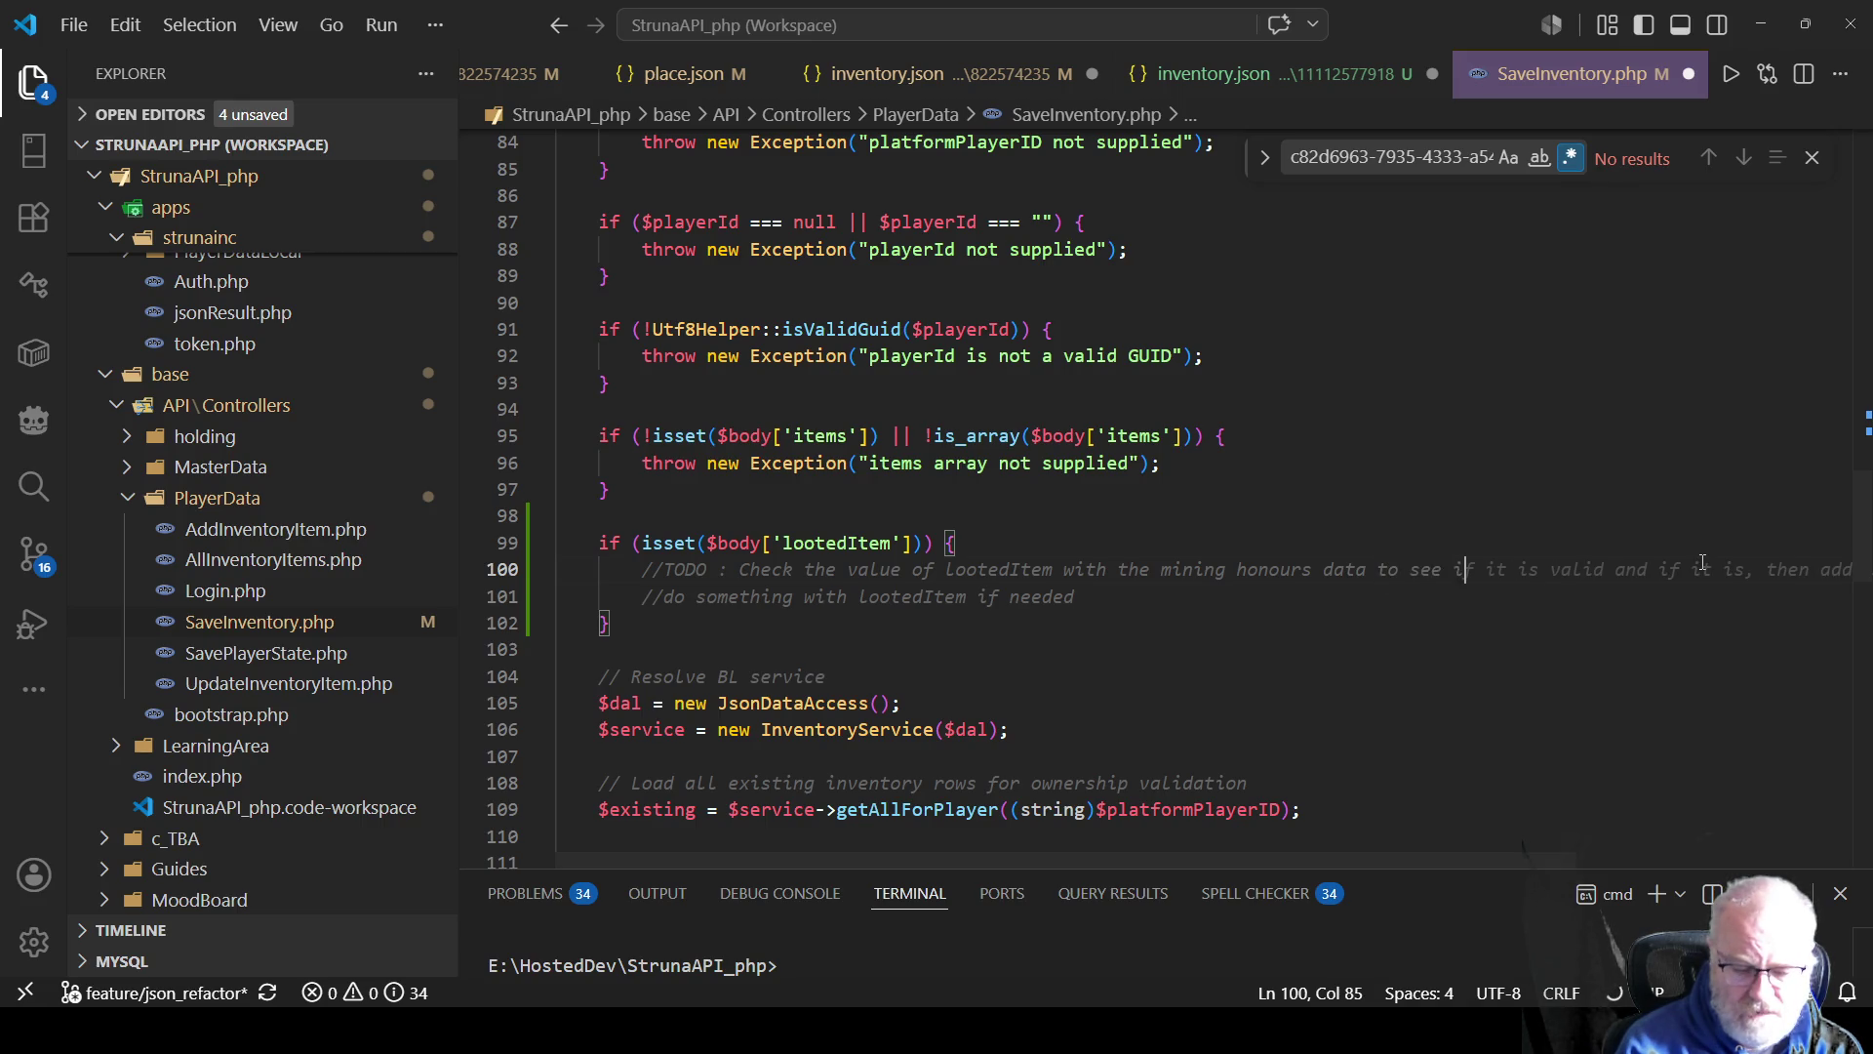
pyautogui.write('a HoF ')
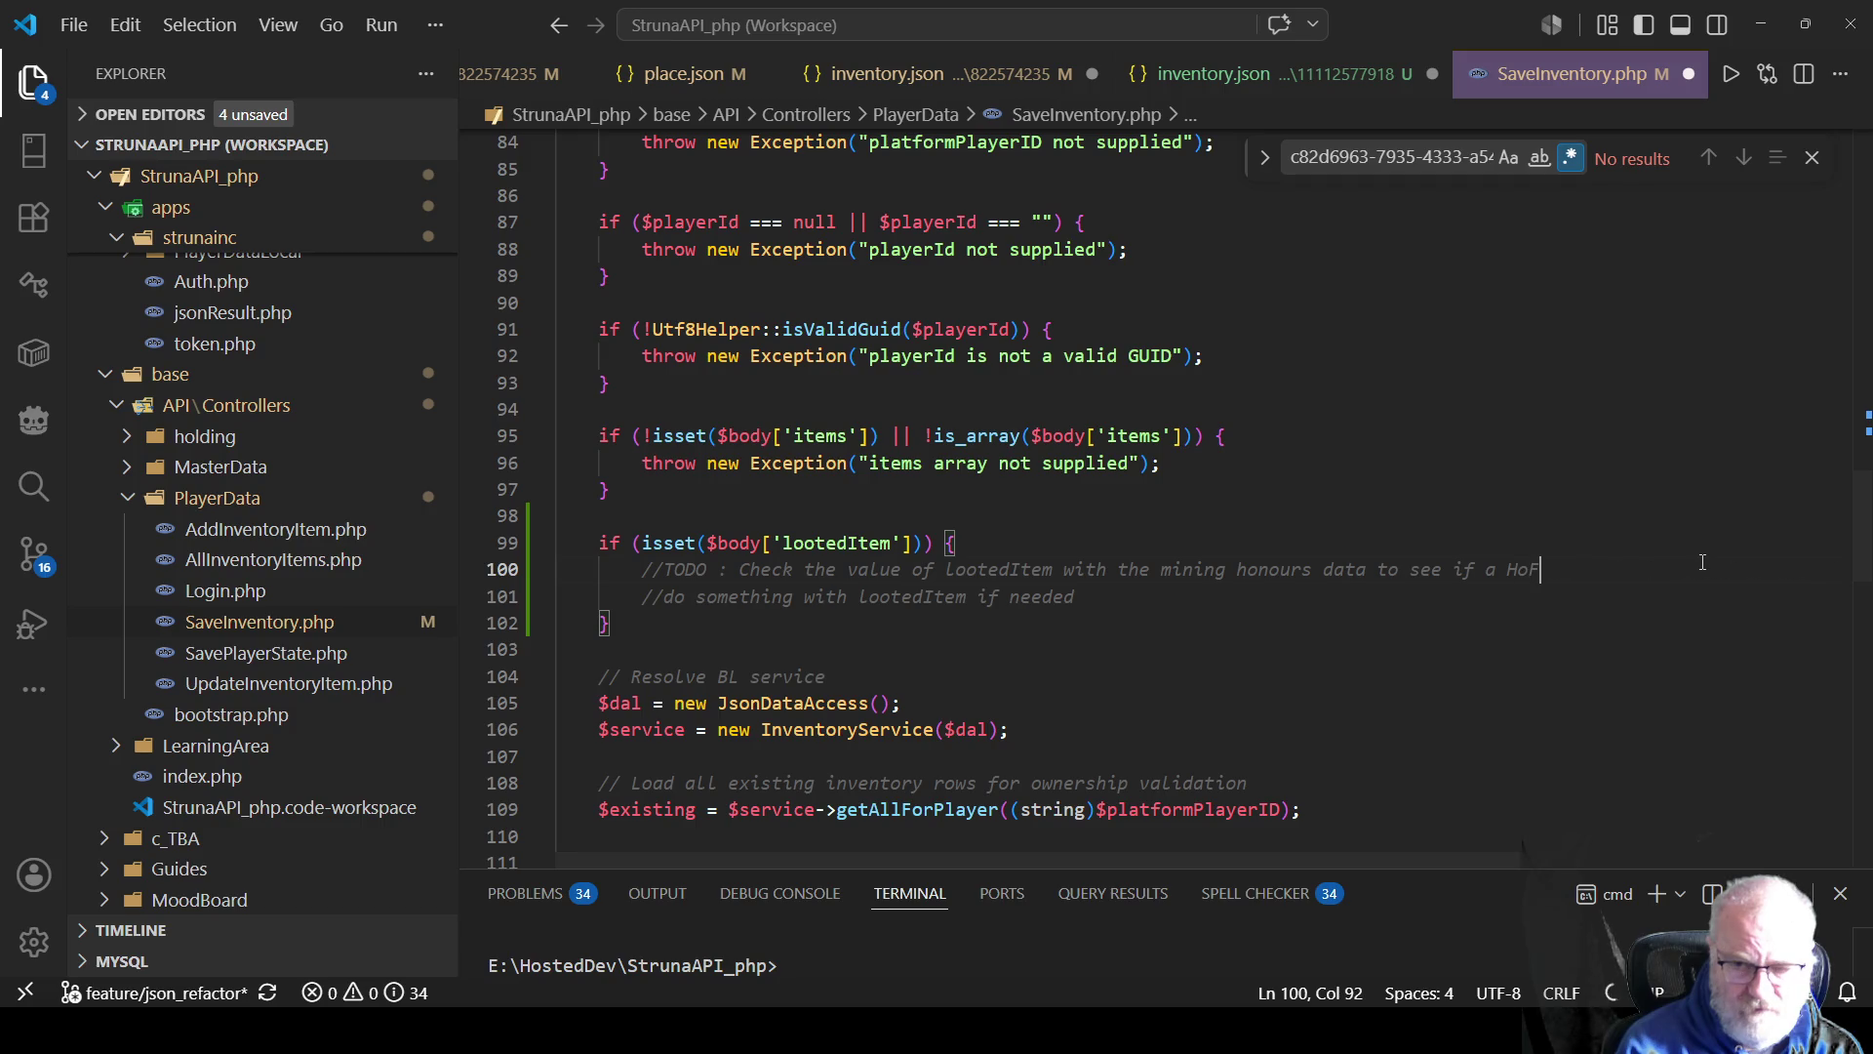
pyautogui.write('has b')
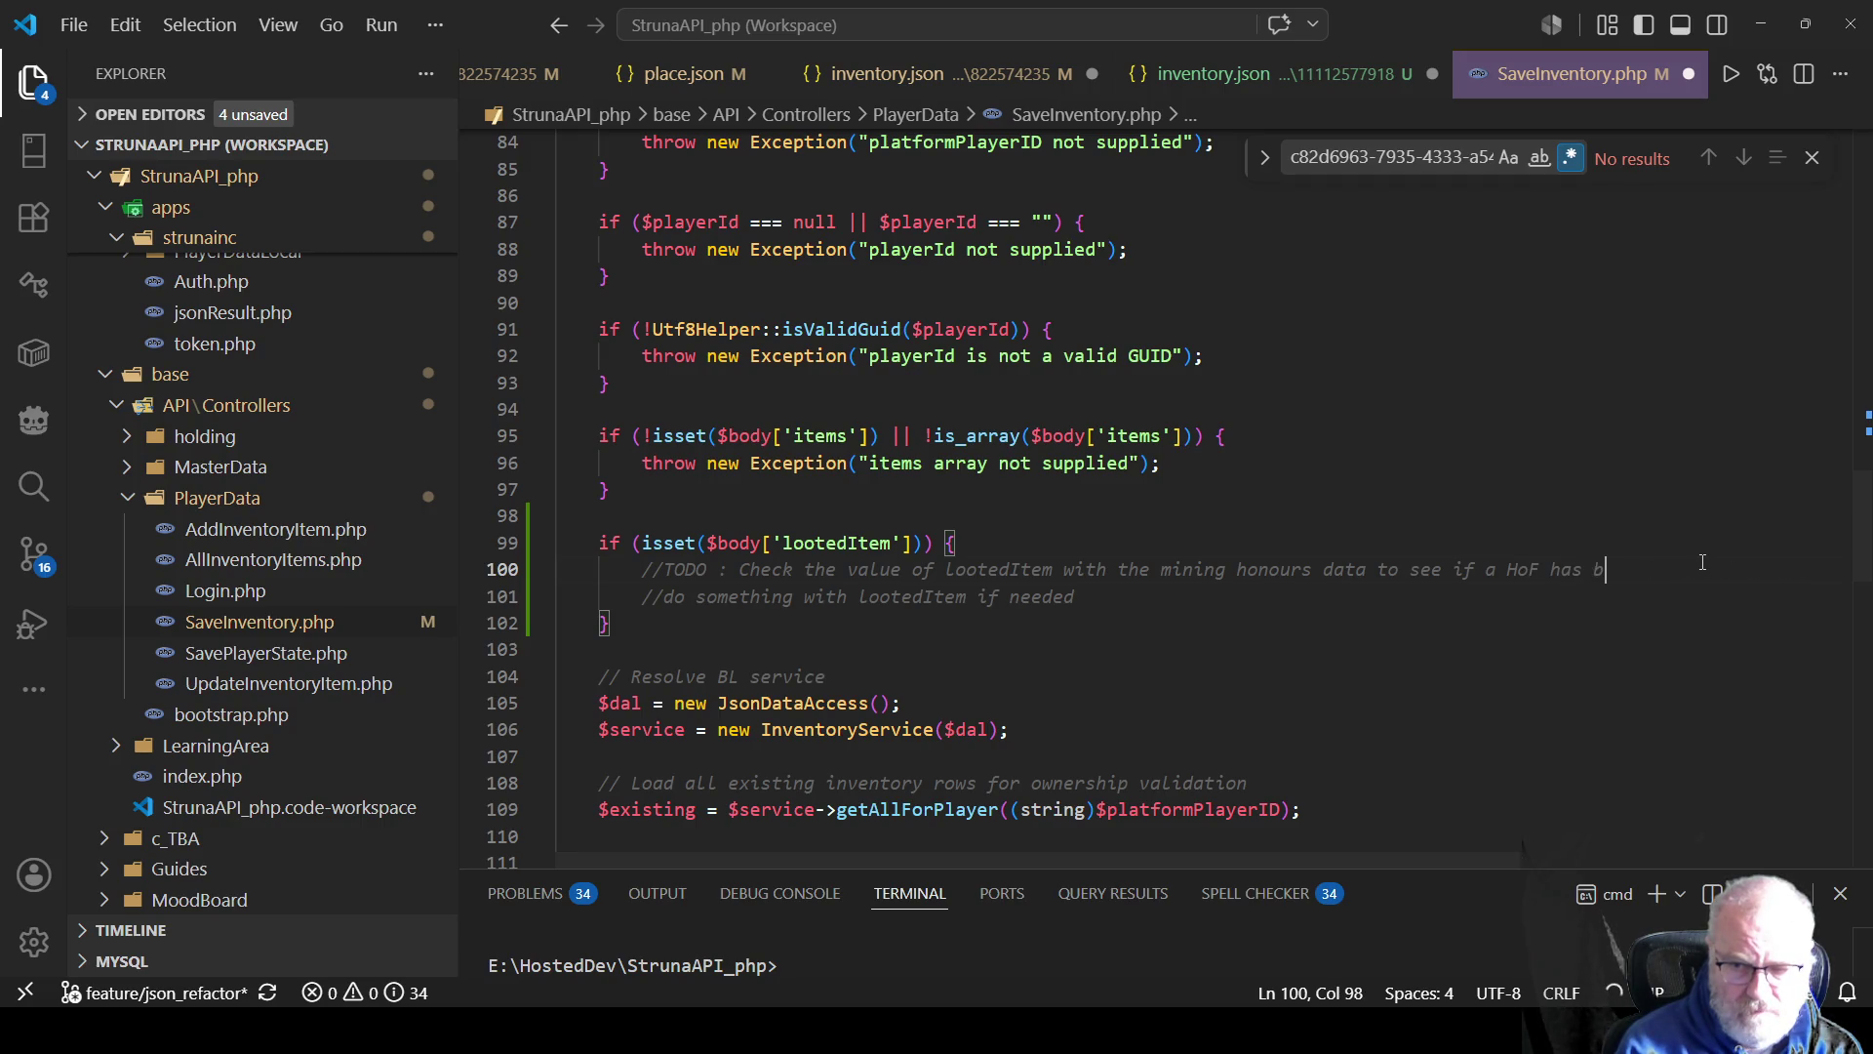
pyautogui.write('een found')
pyautogui.hotkey('ctrl', 's')
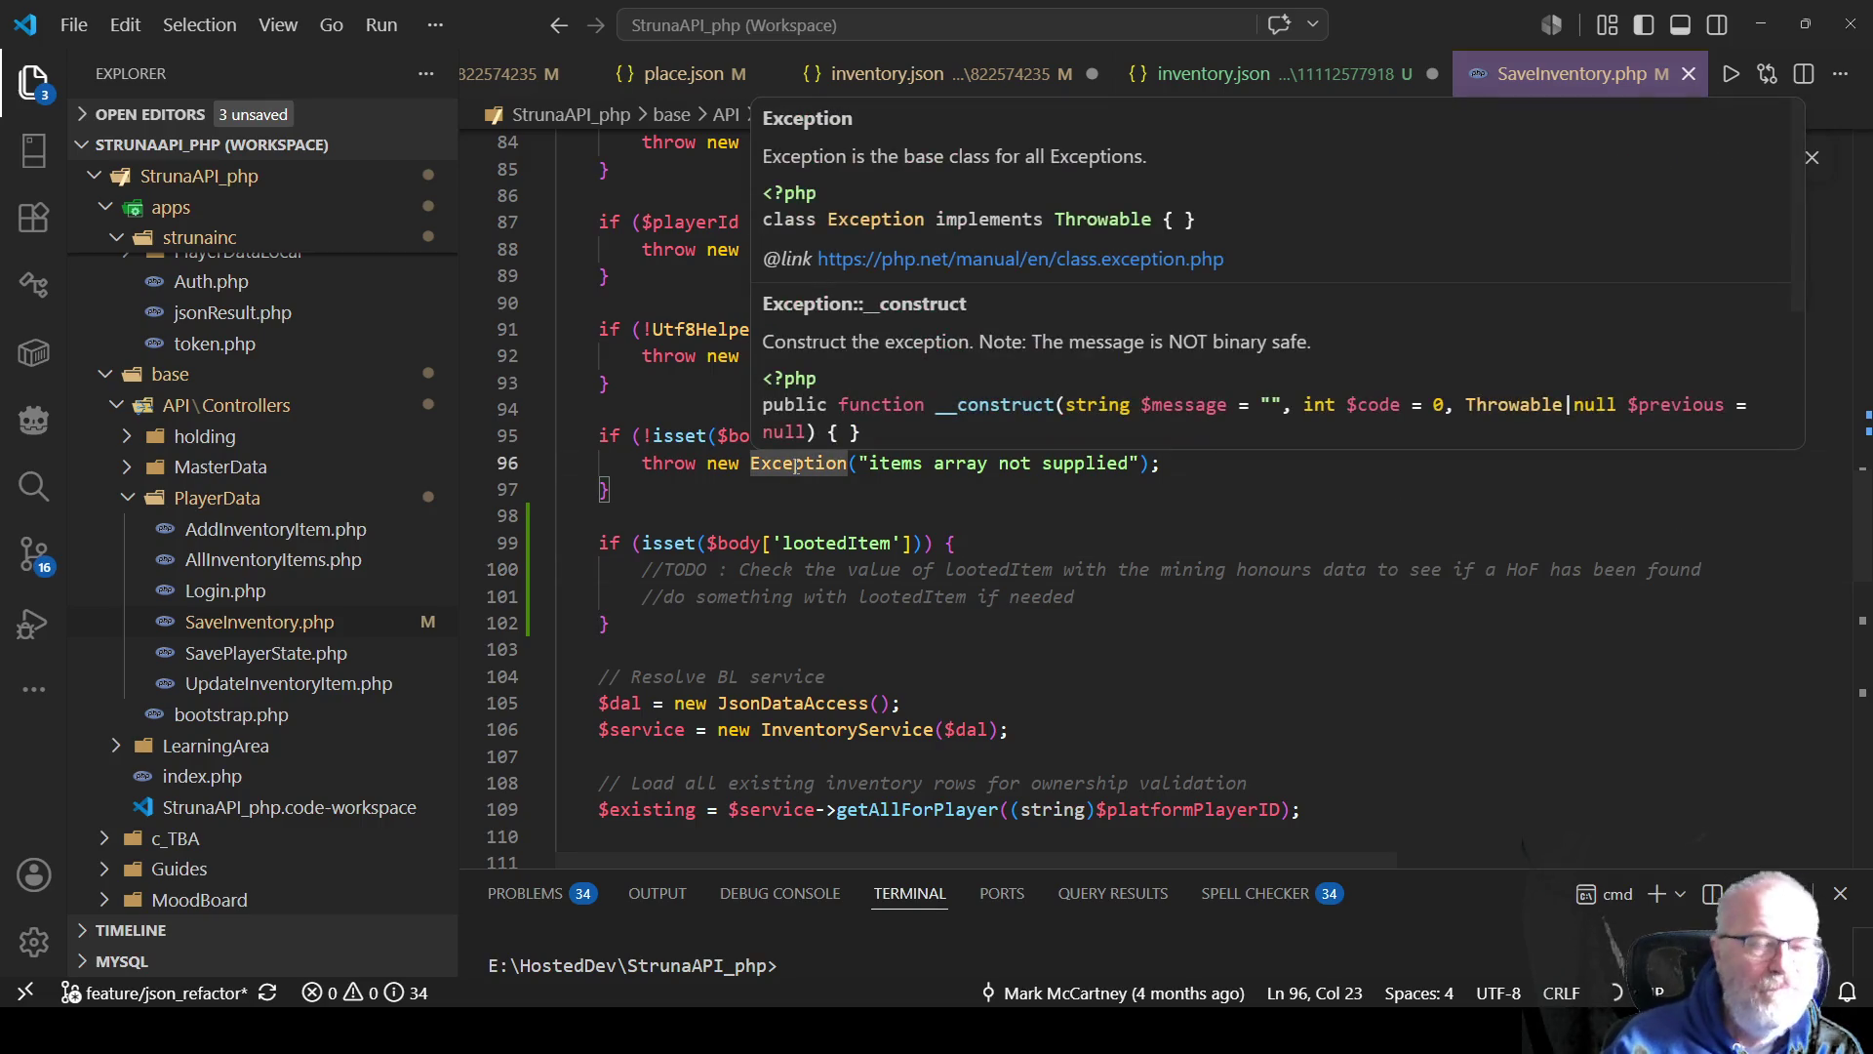
# Open AddHonour with a wider code area and scroll to the PlayParticleCoil(payload.player) call.
pyautogui.click(1056, 528)
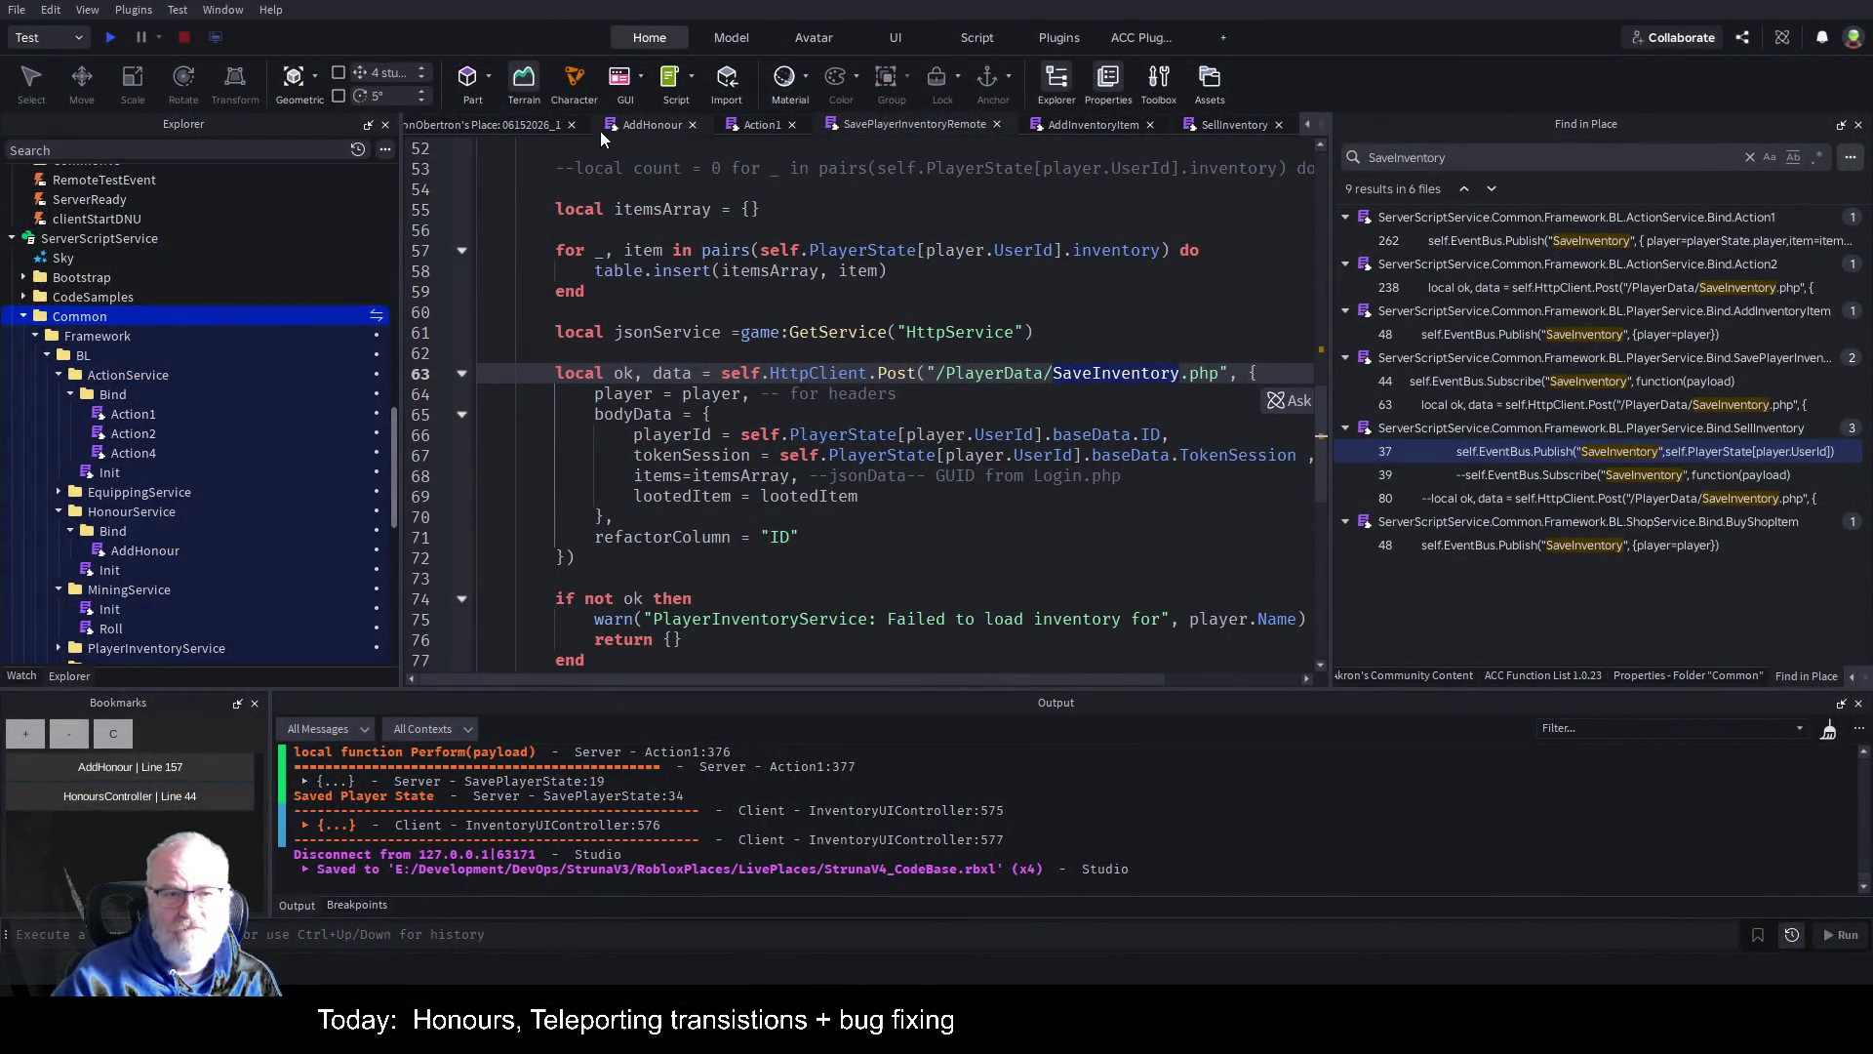
pyautogui.click(647, 127)
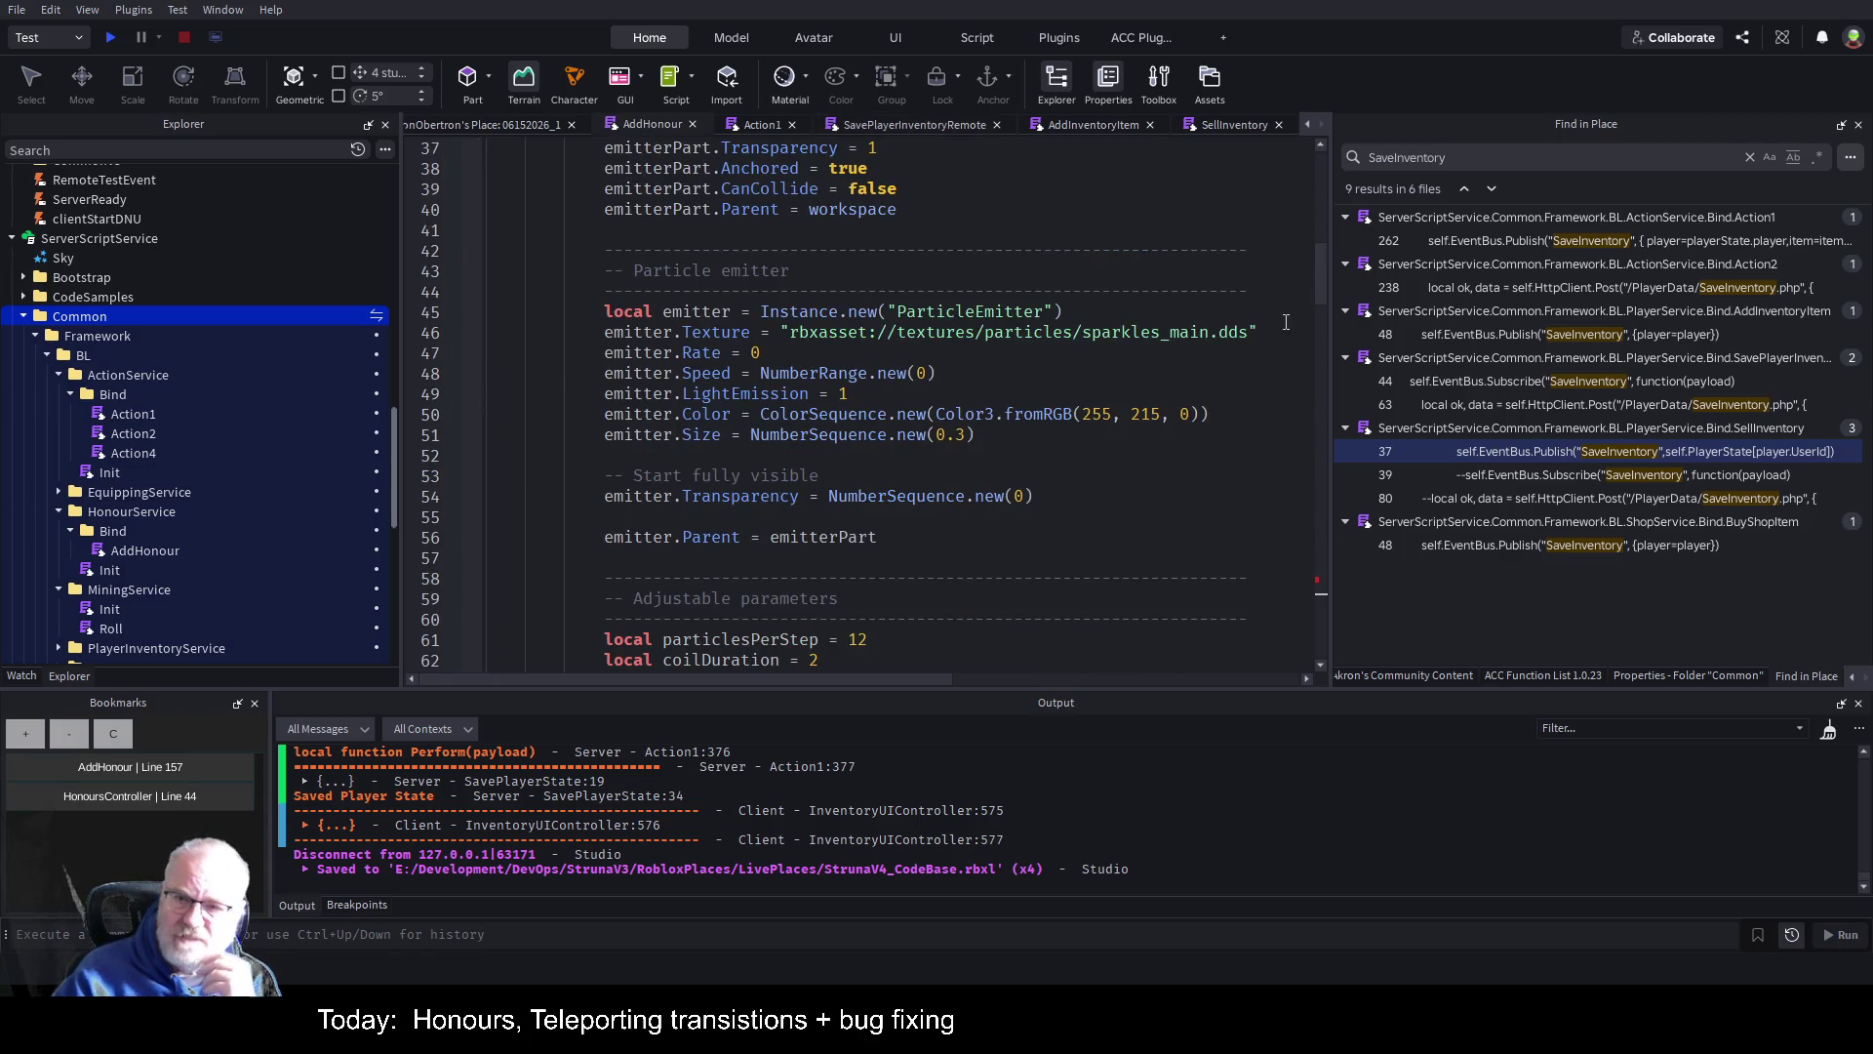
pyautogui.moveTo(1329, 313); pyautogui.dragTo(1585, 313)
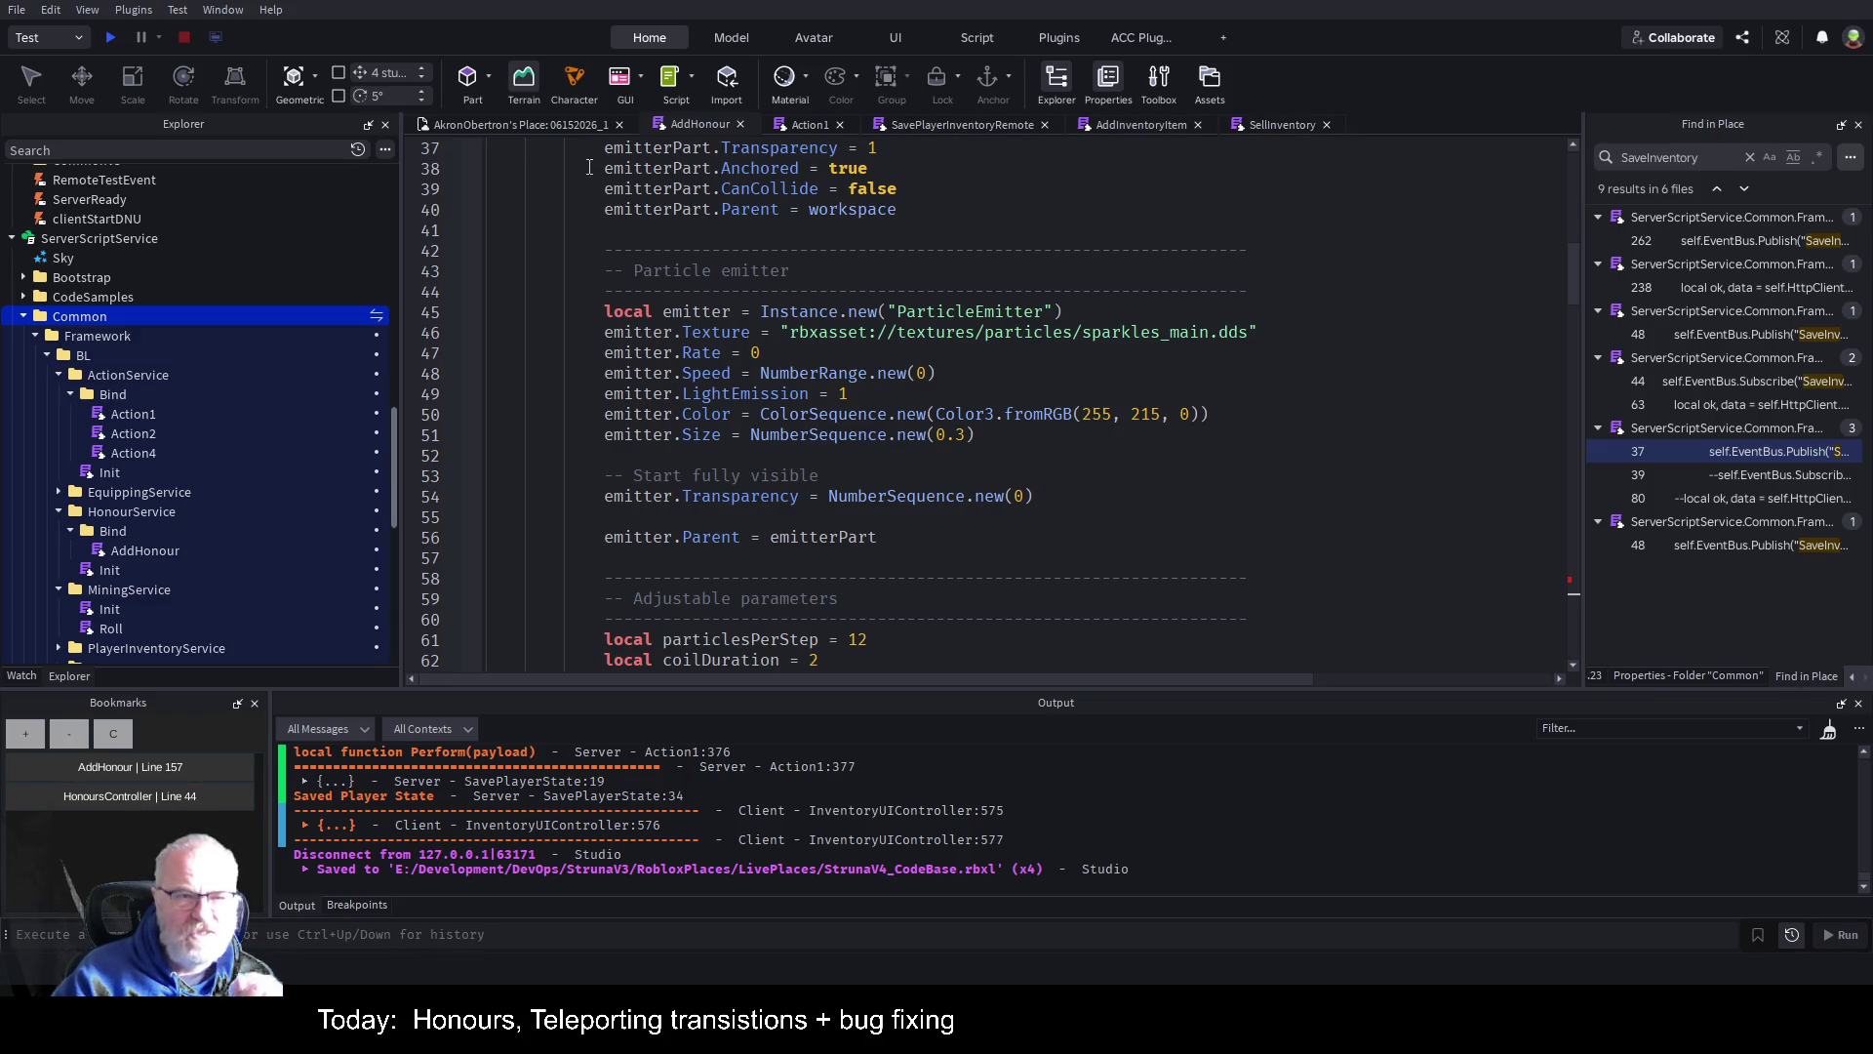
pyautogui.click(534, 123)
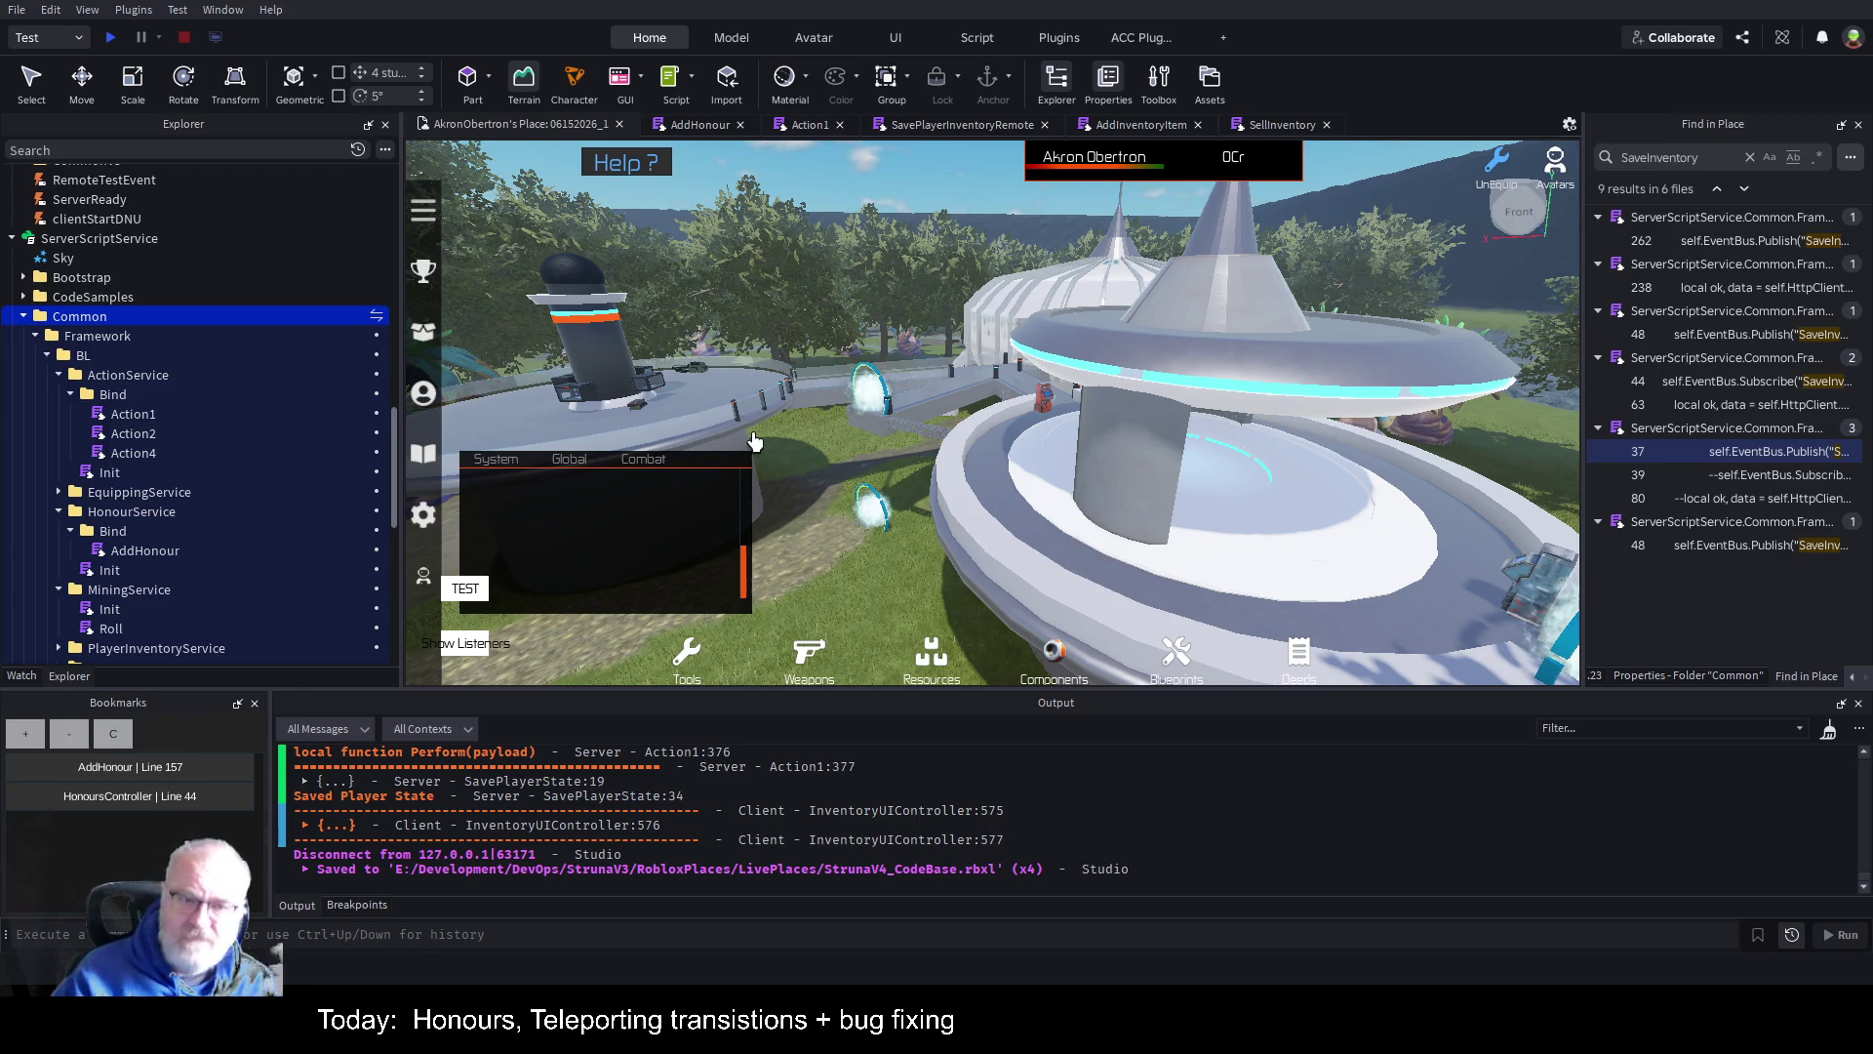
pyautogui.click(696, 125)
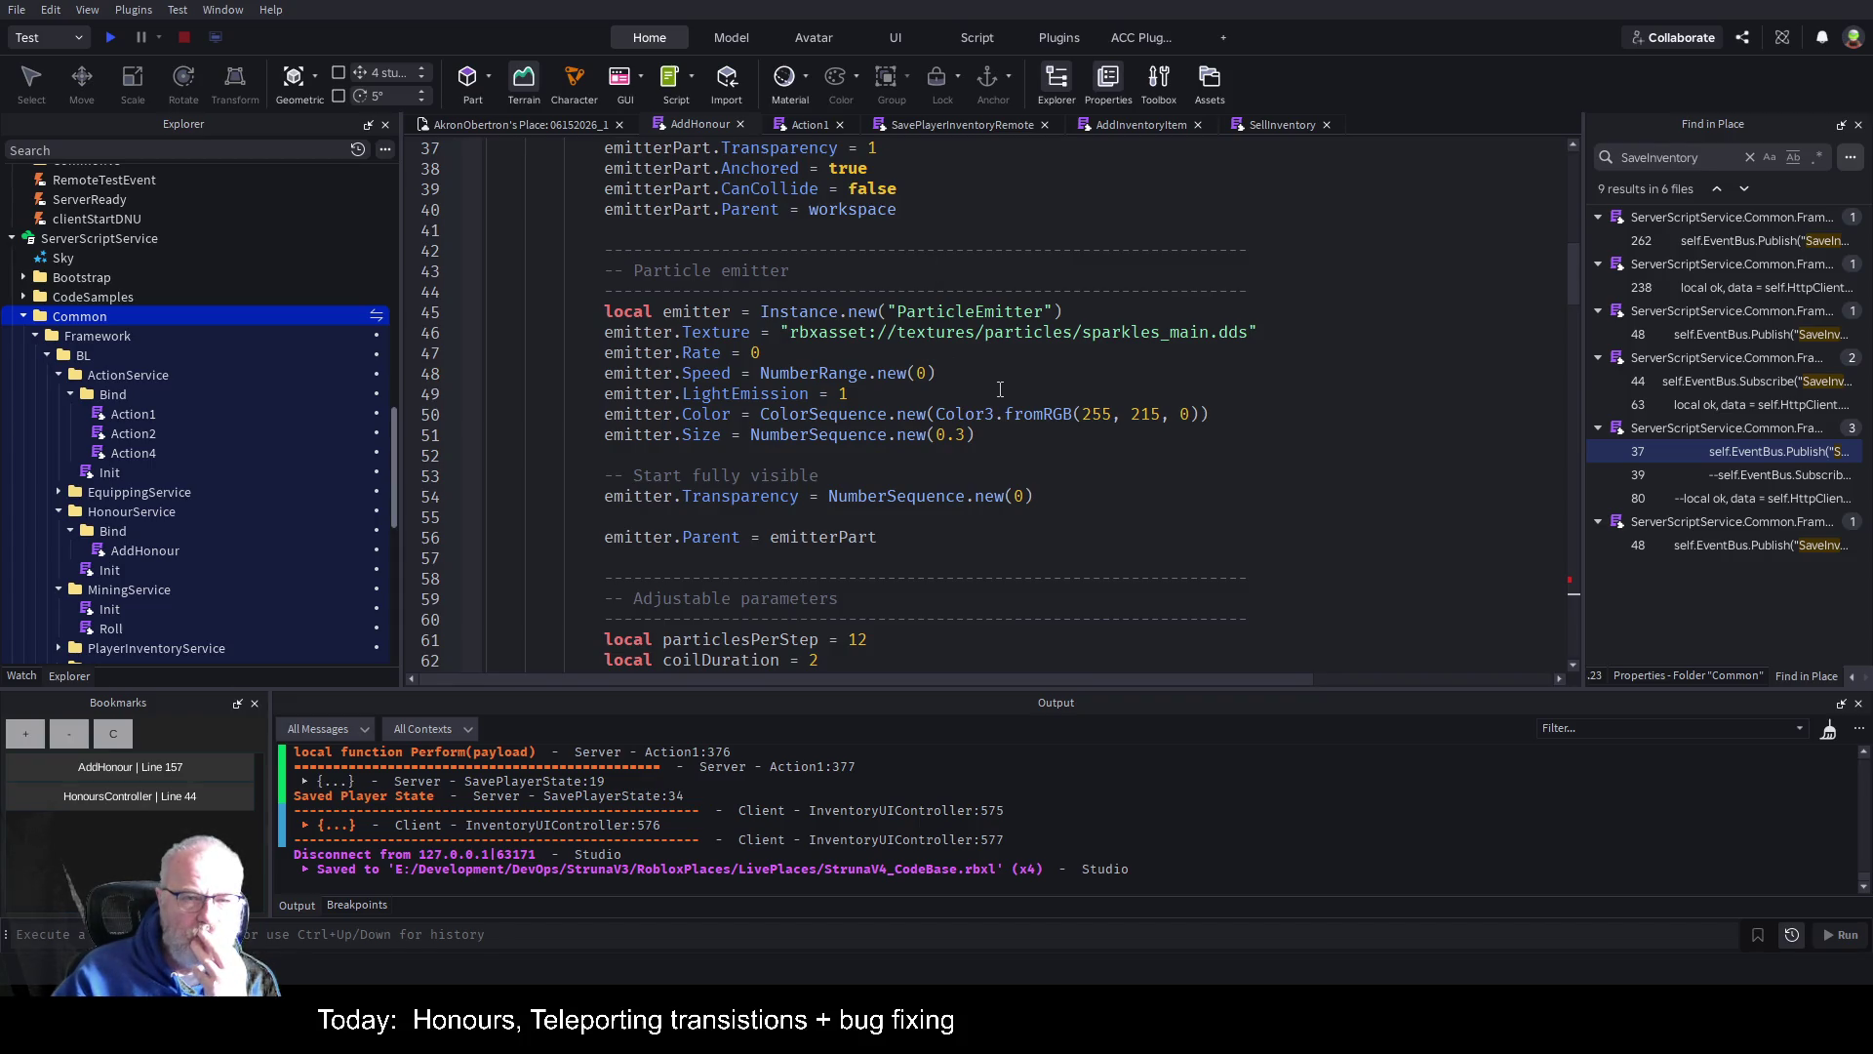
pyautogui.scroll(-3, 1000, 389)
pyautogui.scroll(-3, 1000, 389)
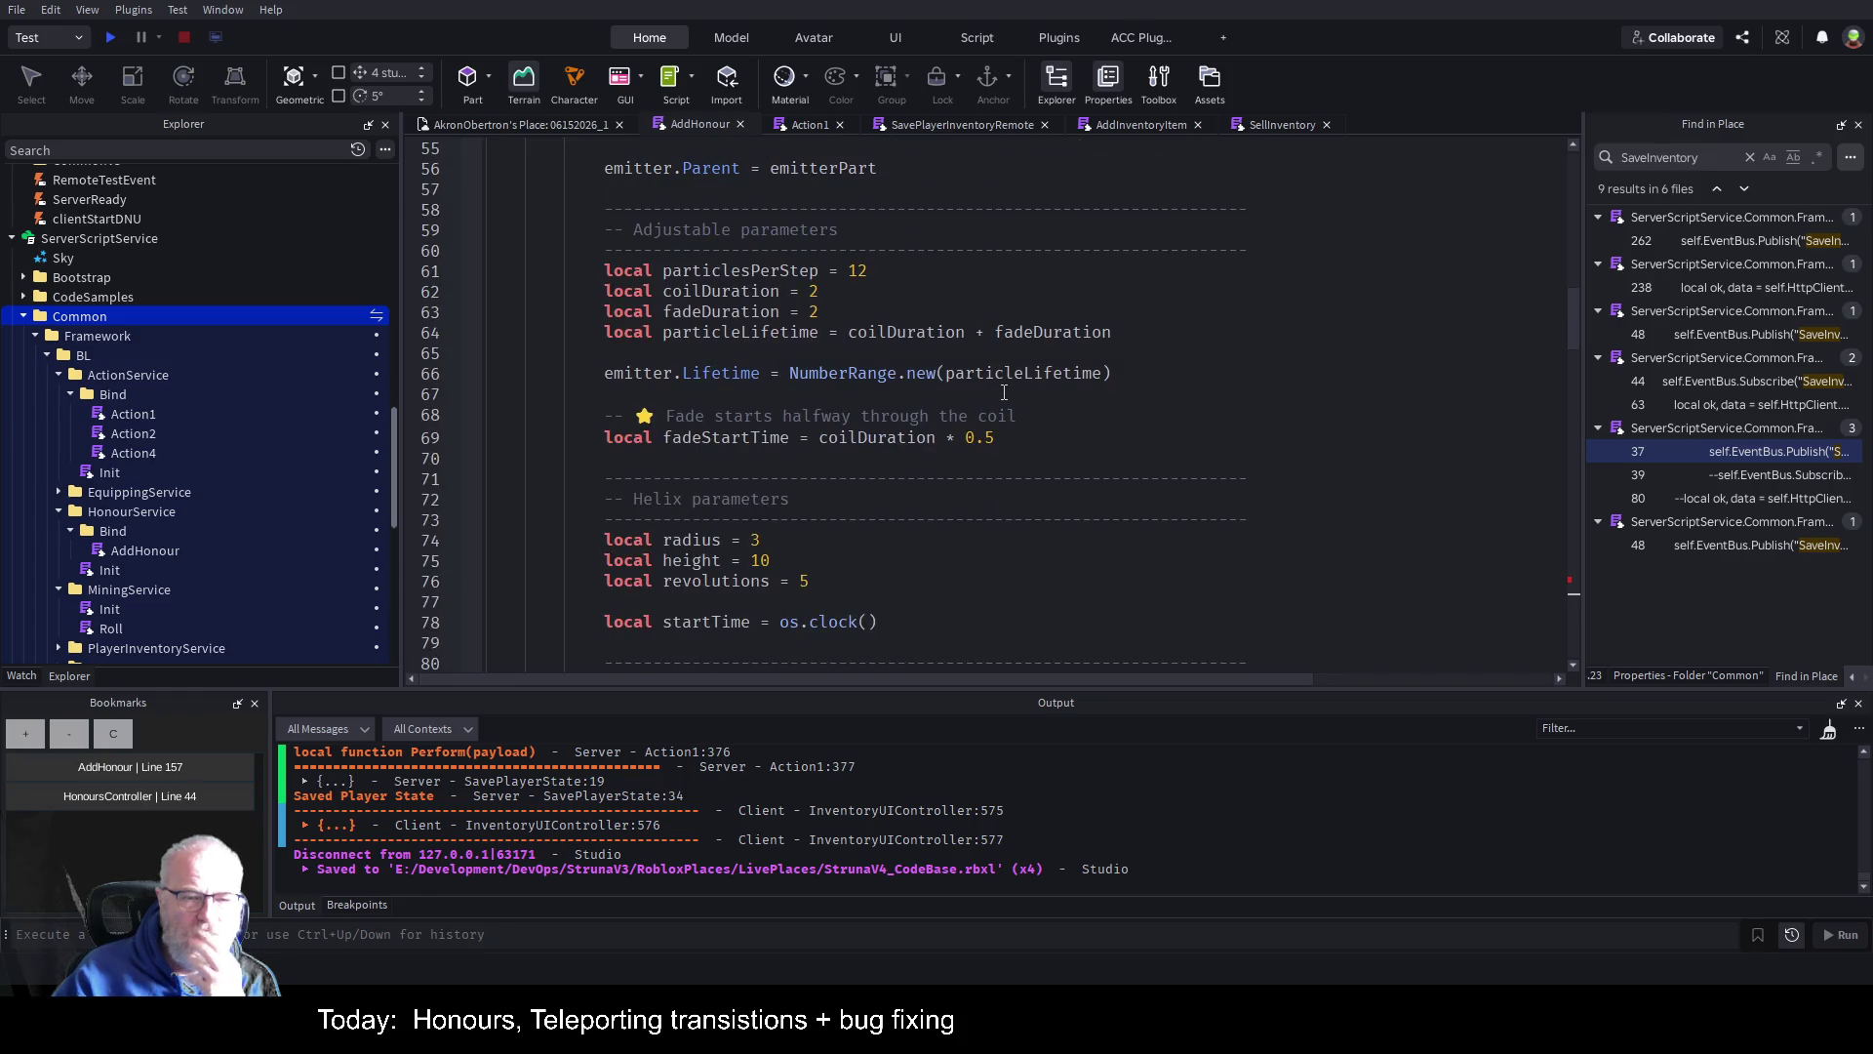
pyautogui.scroll(-13, 1006, 391)
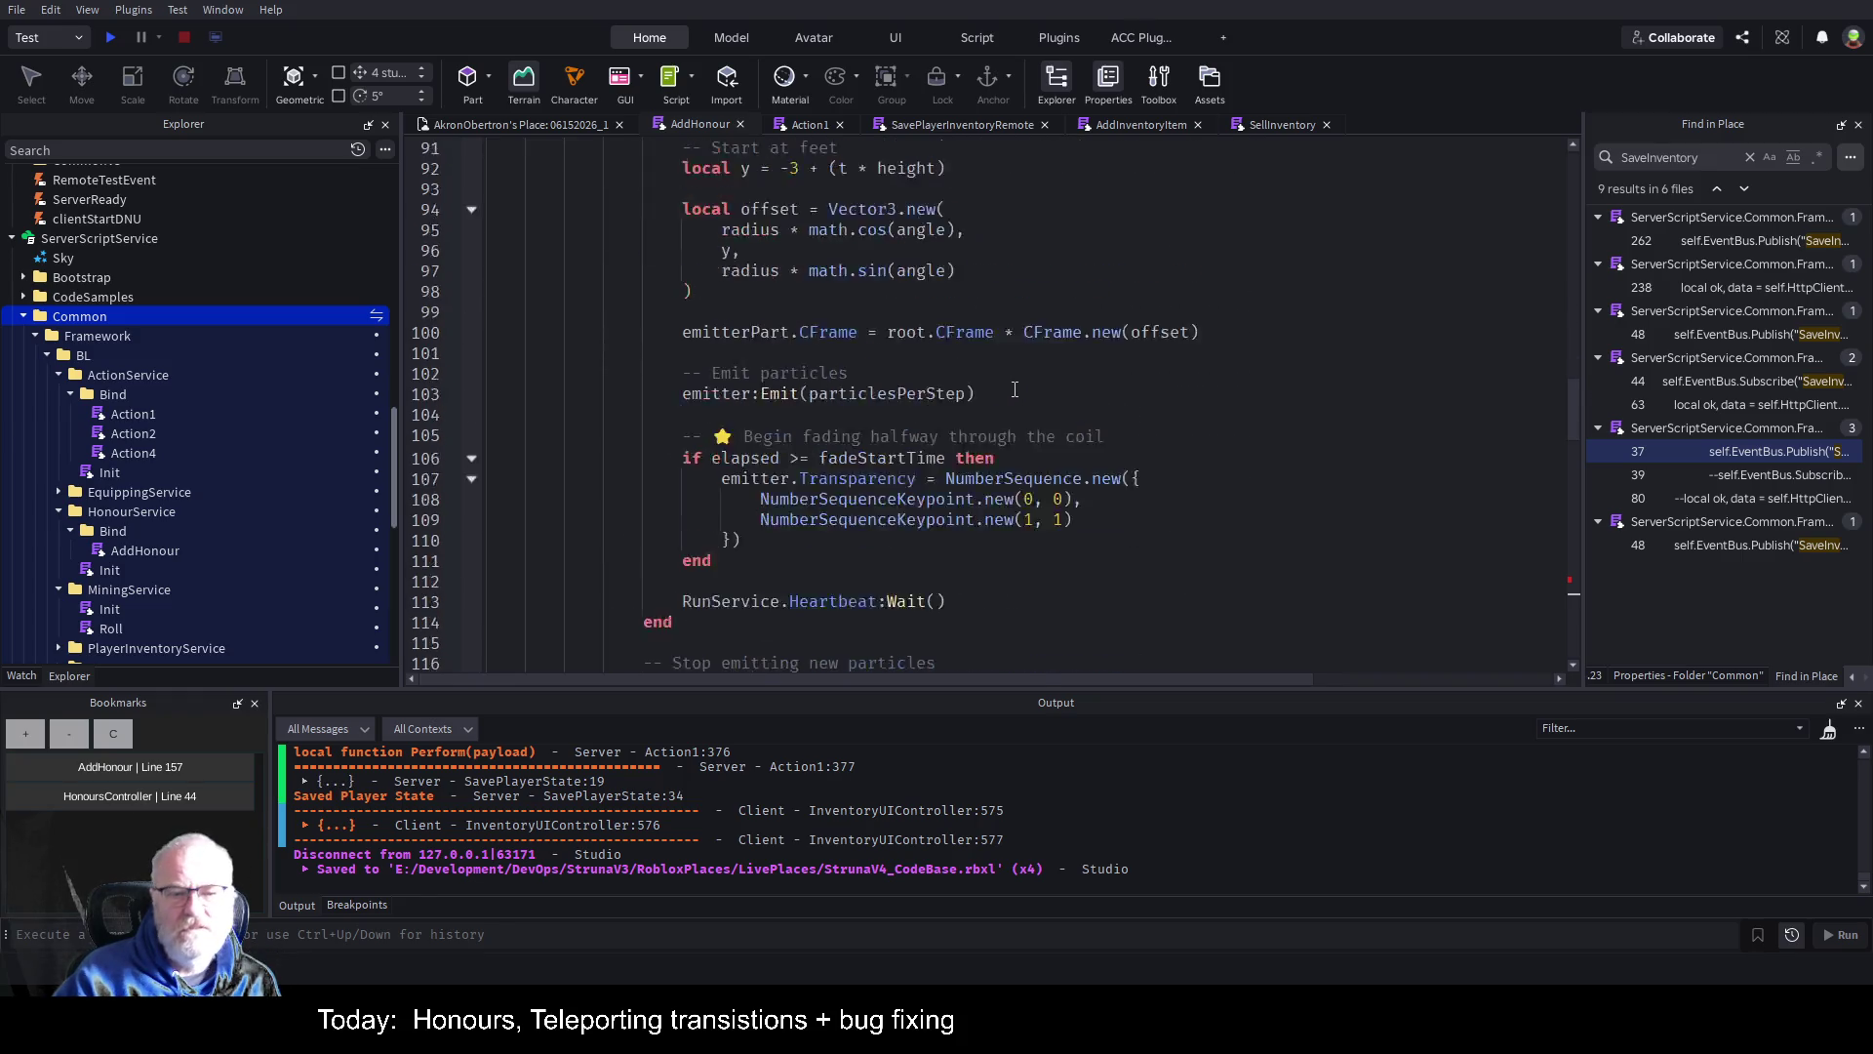
pyautogui.scroll(-4, 1014, 388)
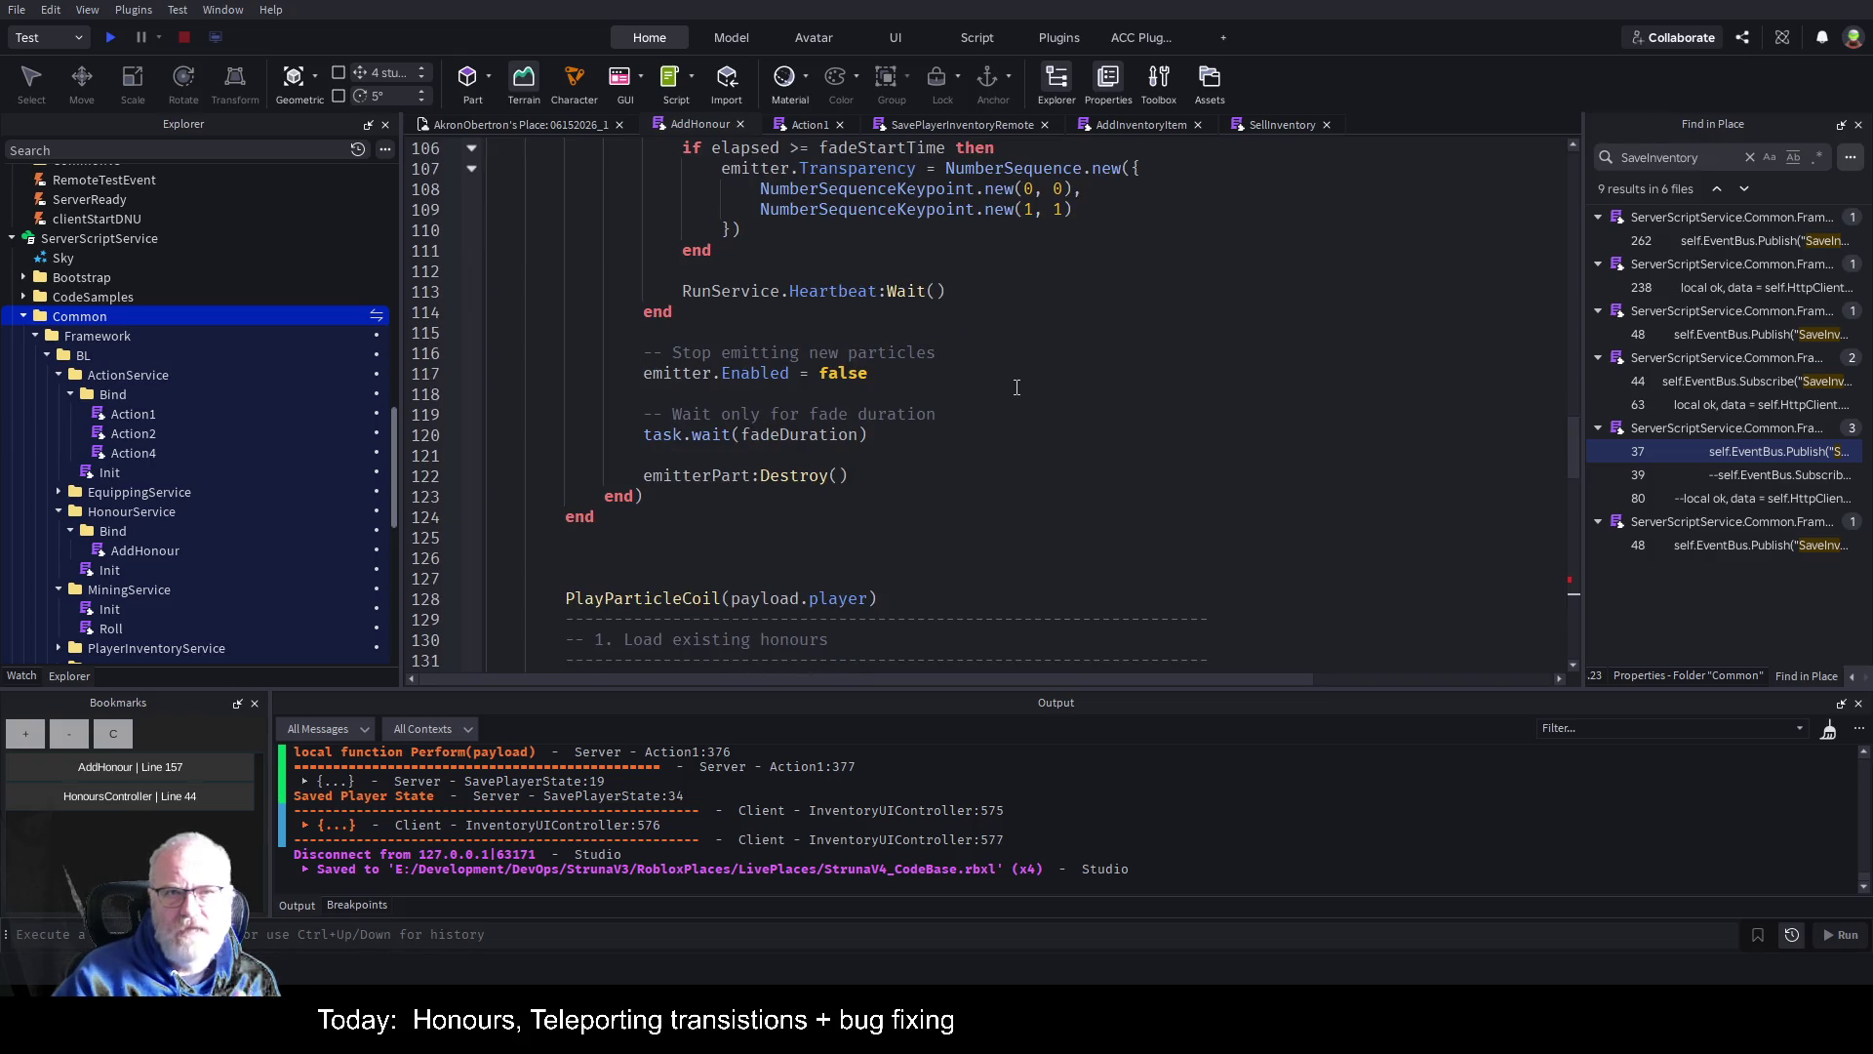
pyautogui.click(1073, 316)
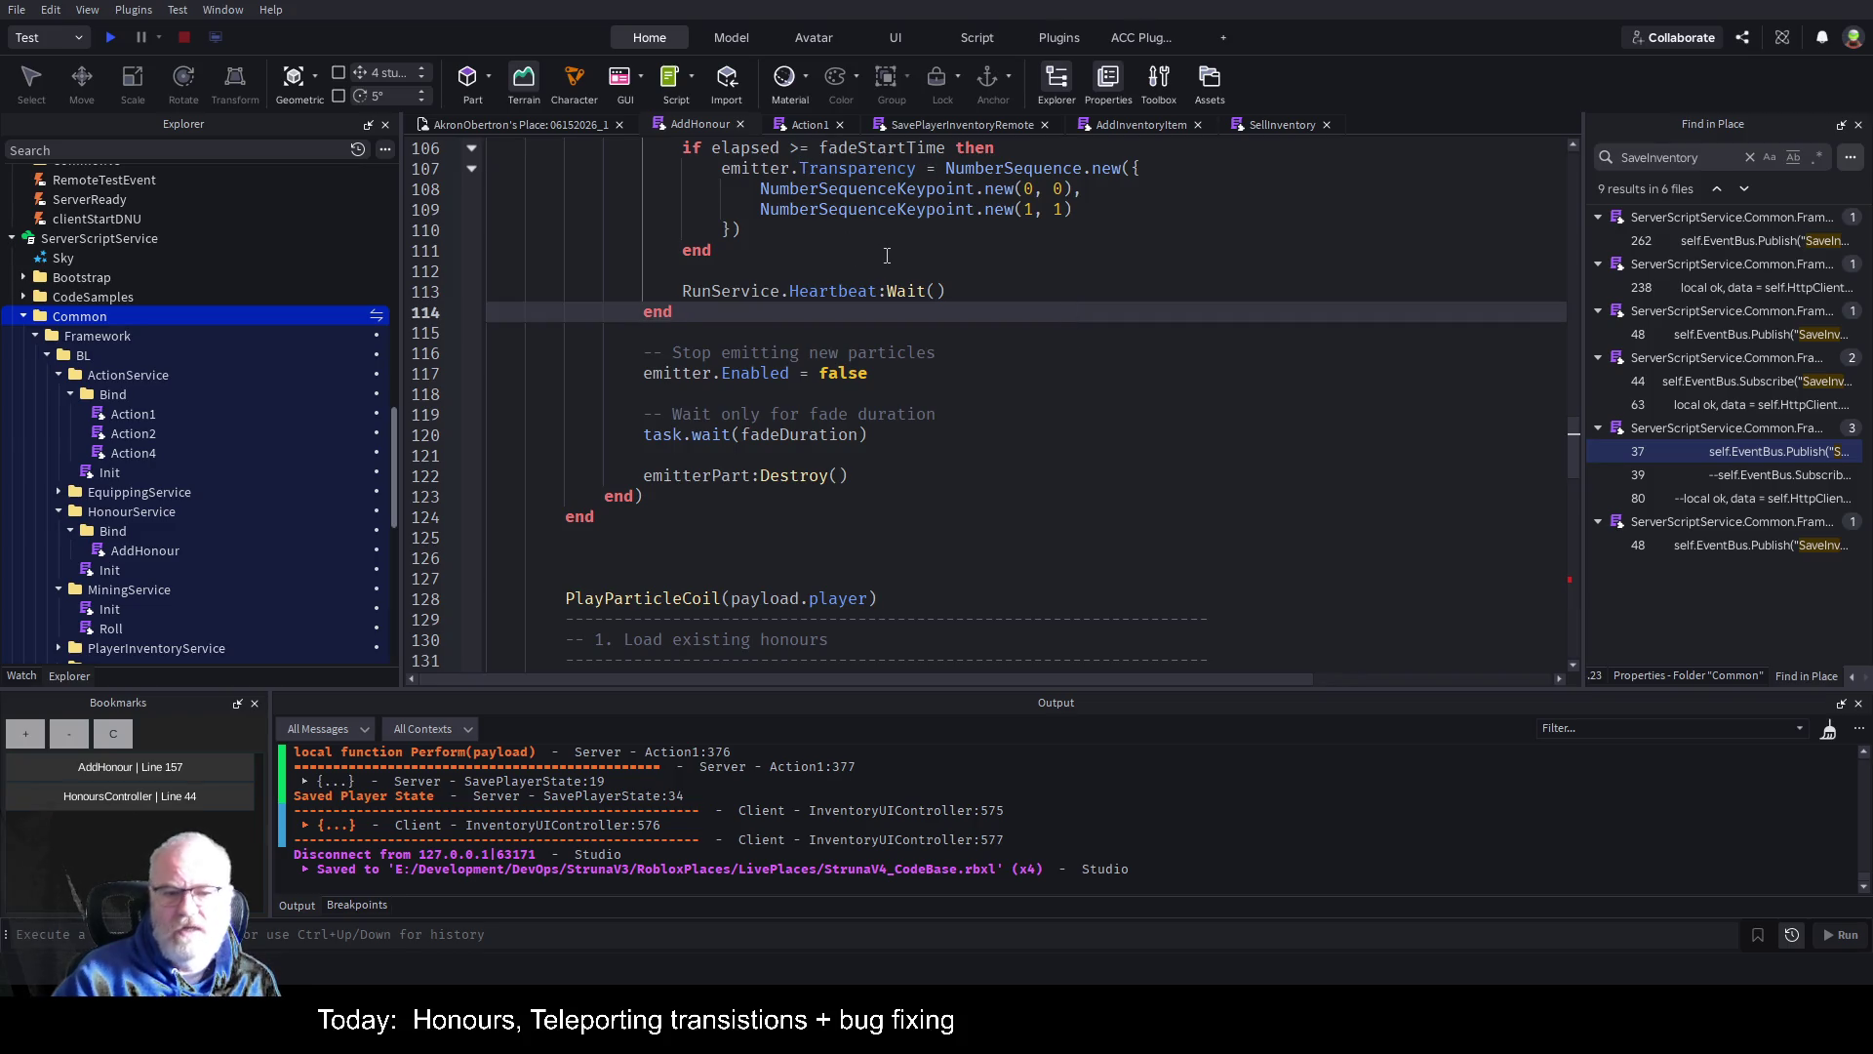
# Scroll the Action1 script down to line 470 and select hofFlagAmount in the honours check.
pyautogui.click(800, 125)
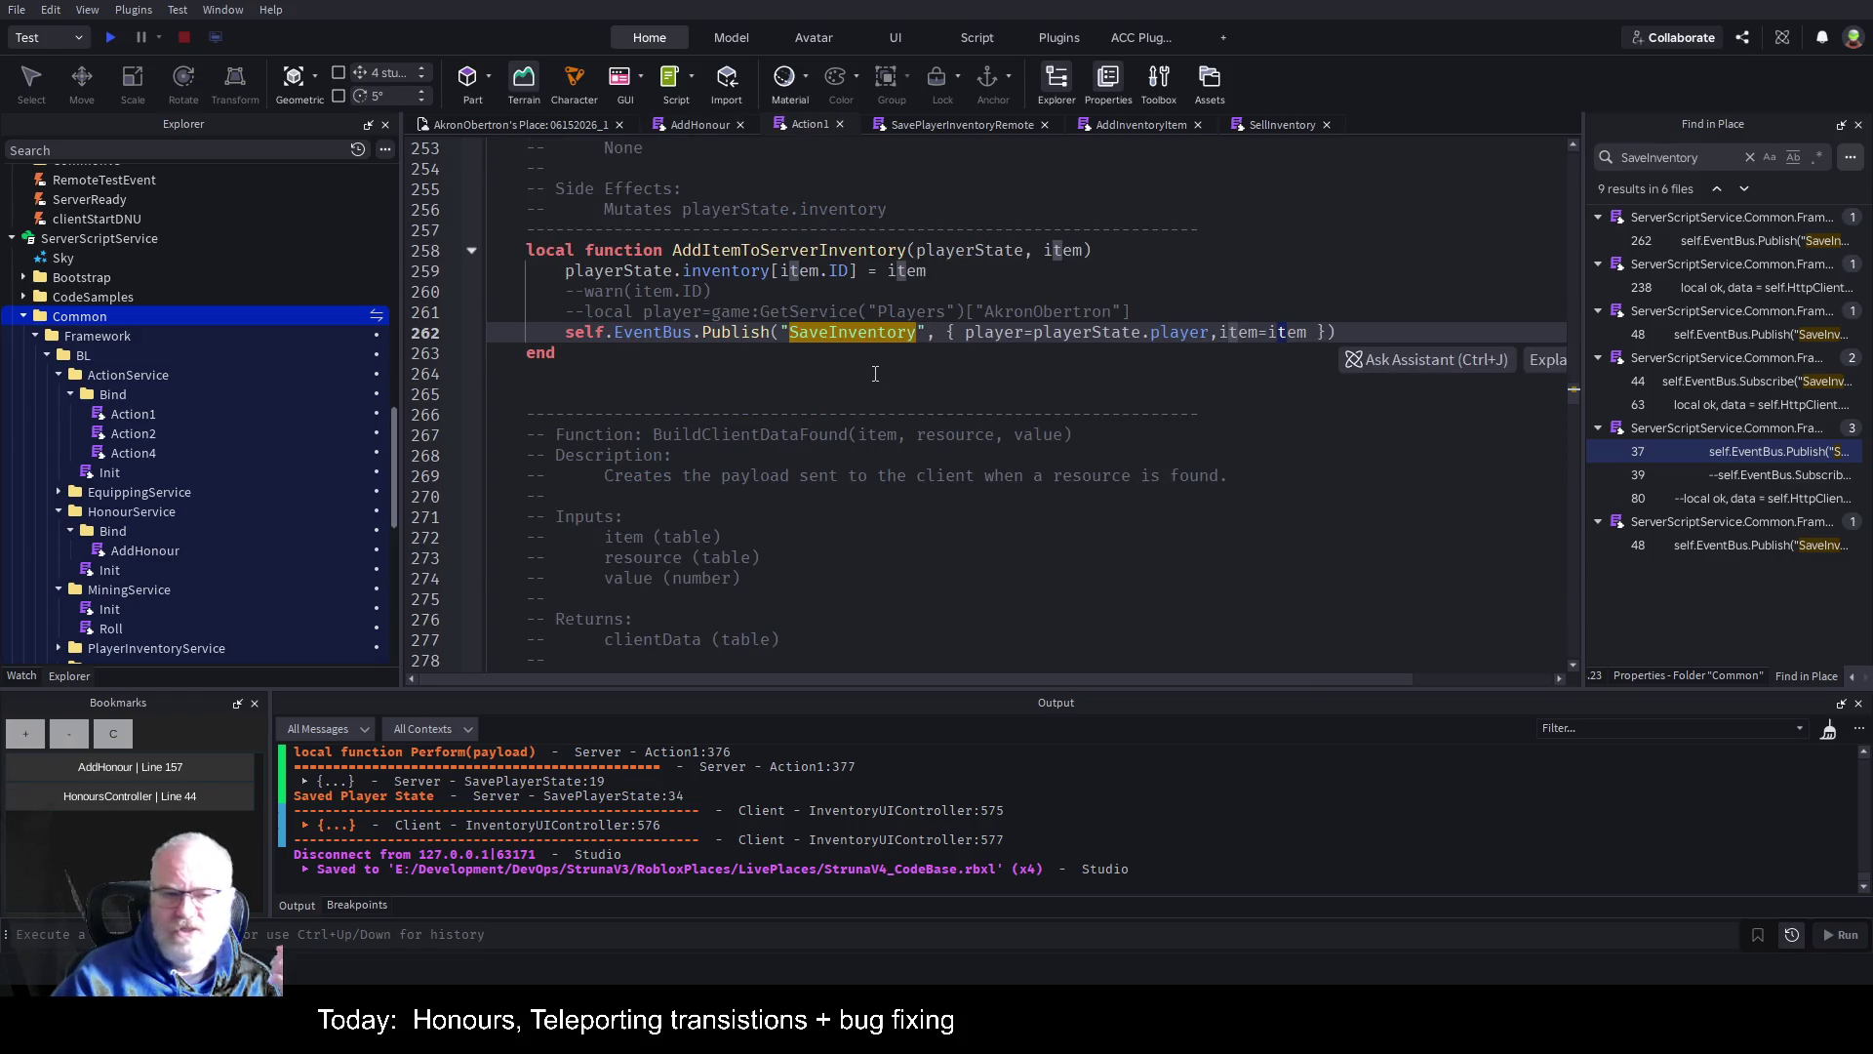
pyautogui.scroll(-5, 1043, 391)
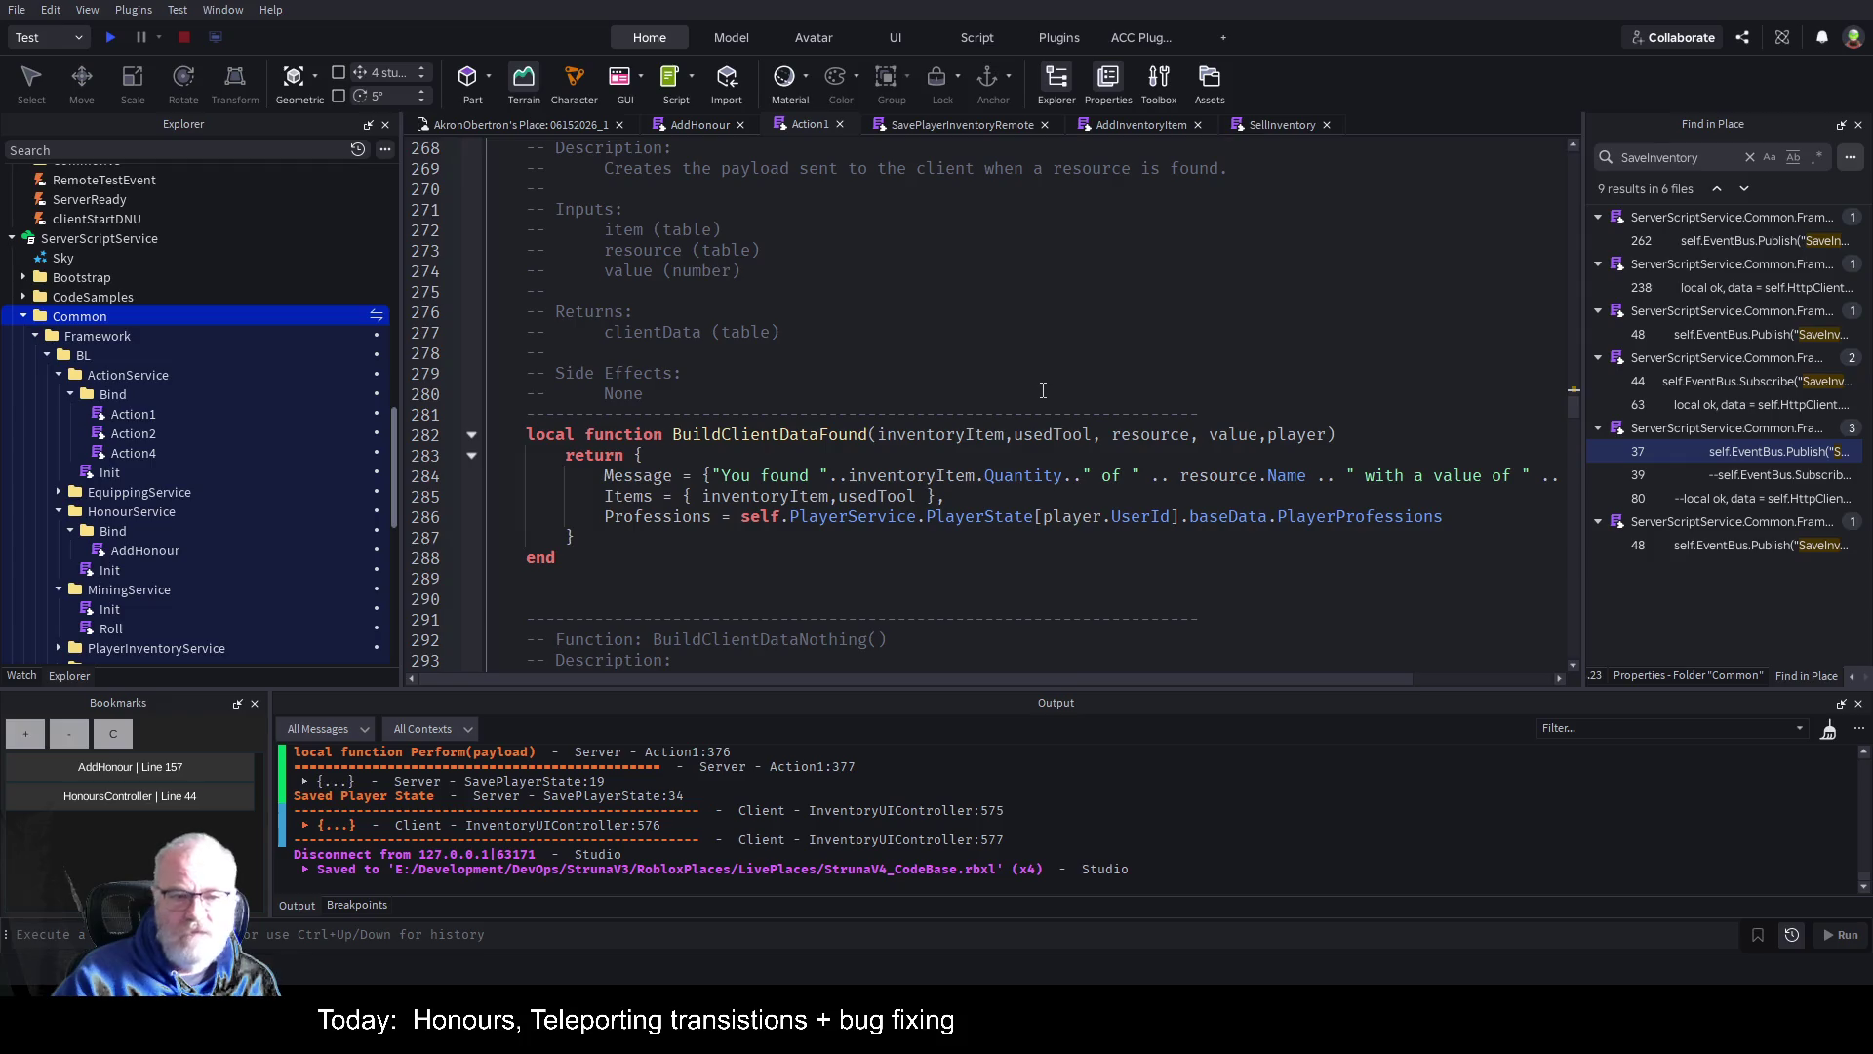
pyautogui.scroll(-7, 1048, 400)
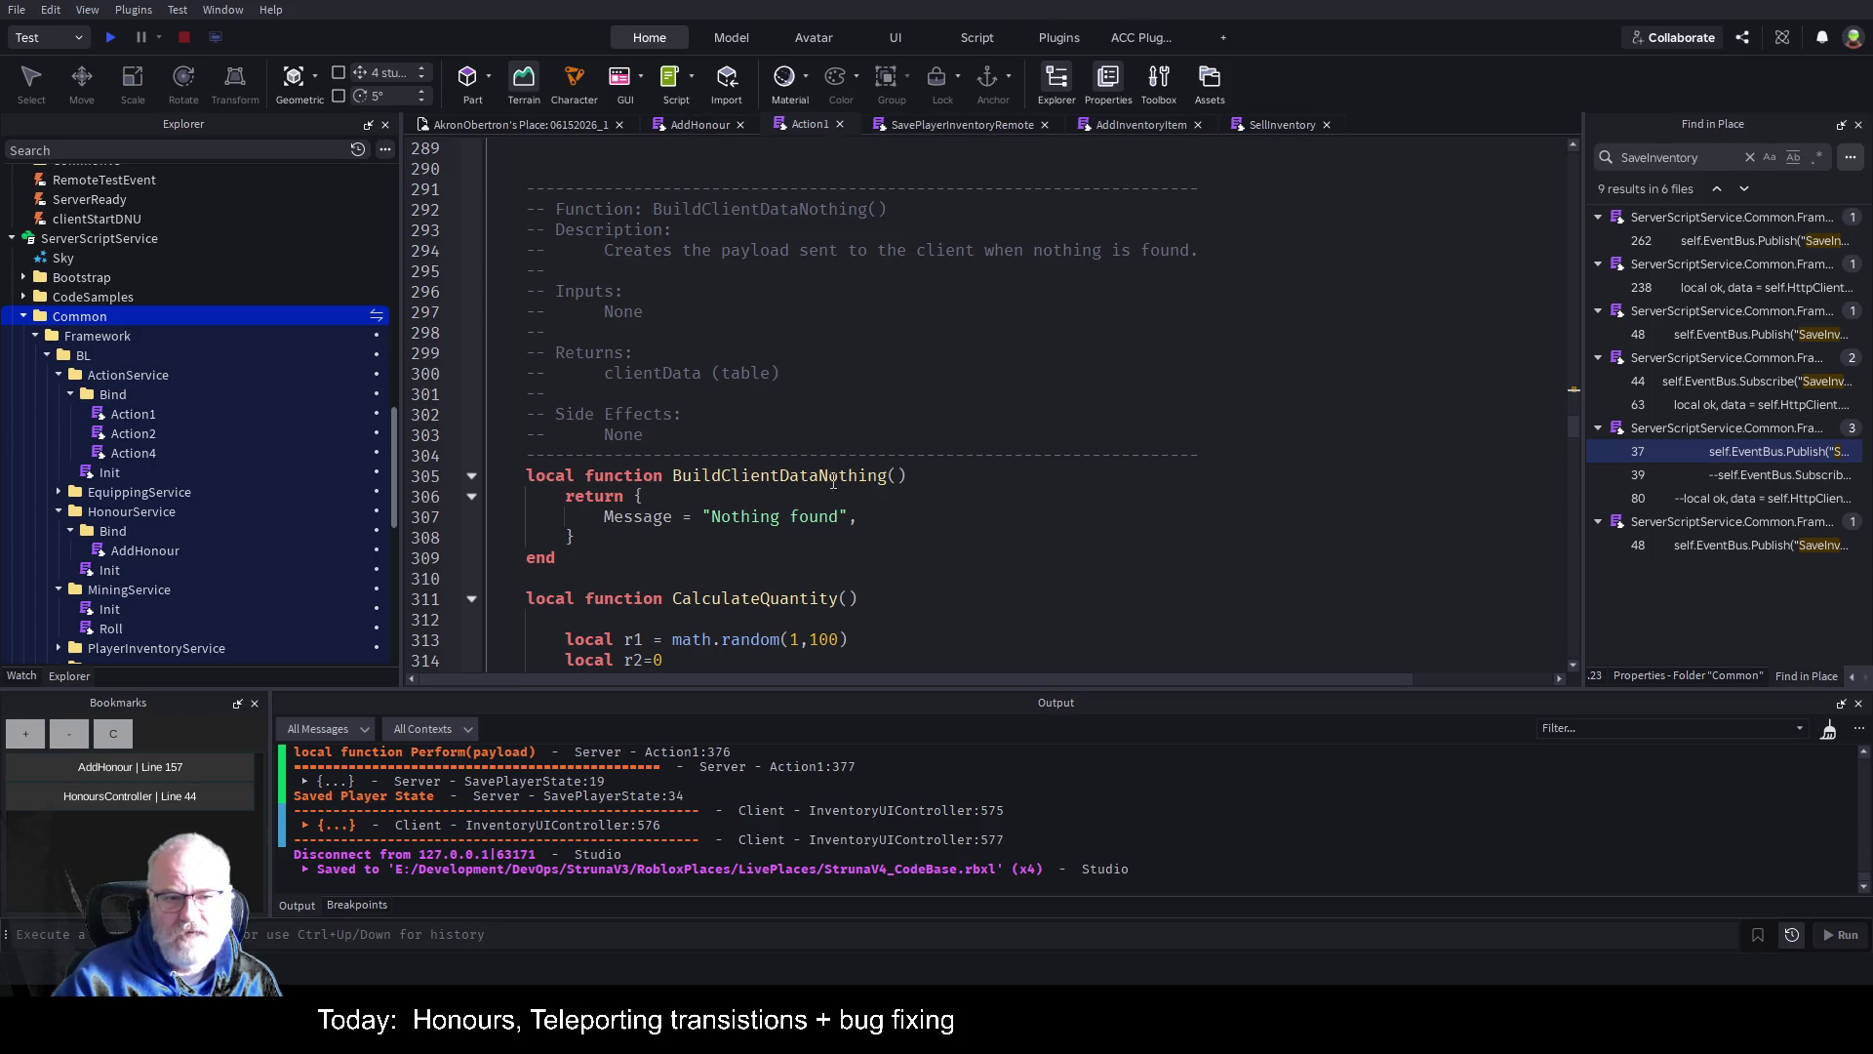
pyautogui.scroll(-11, 897, 451)
pyautogui.scroll(-20, 898, 451)
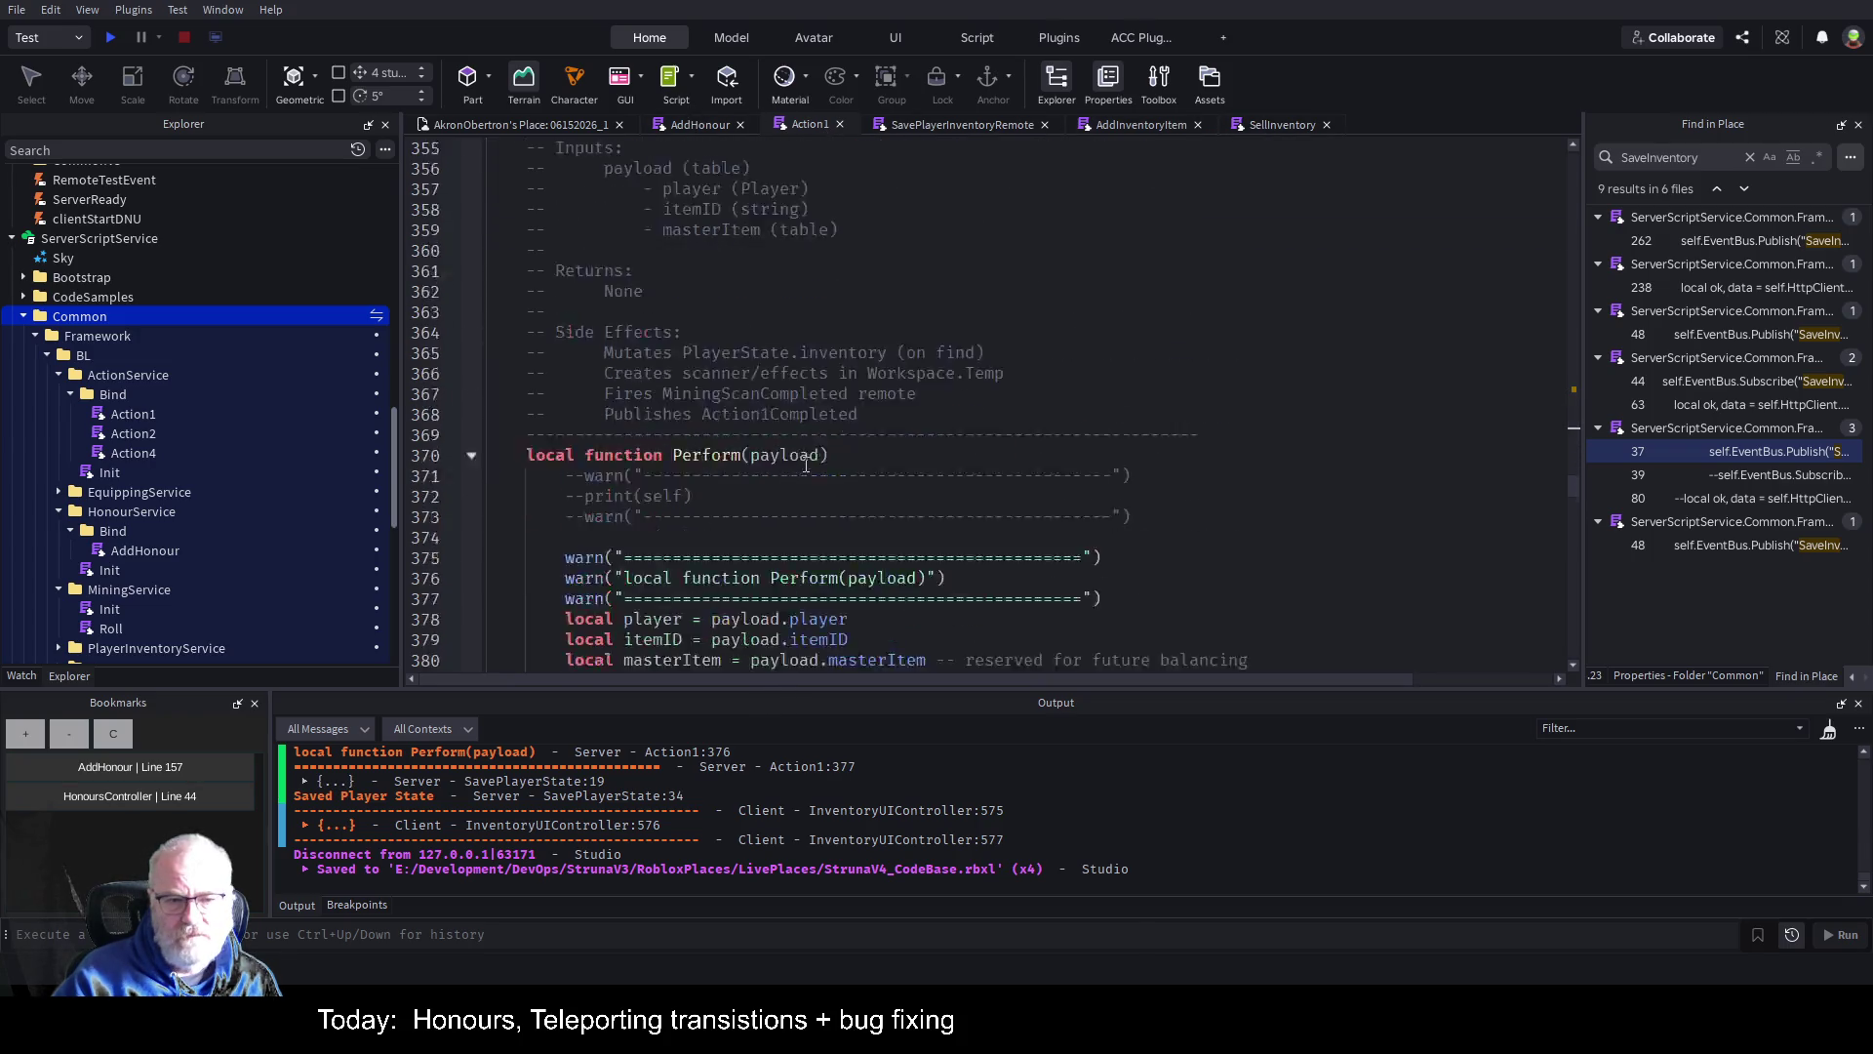
pyautogui.scroll(-15, 794, 467)
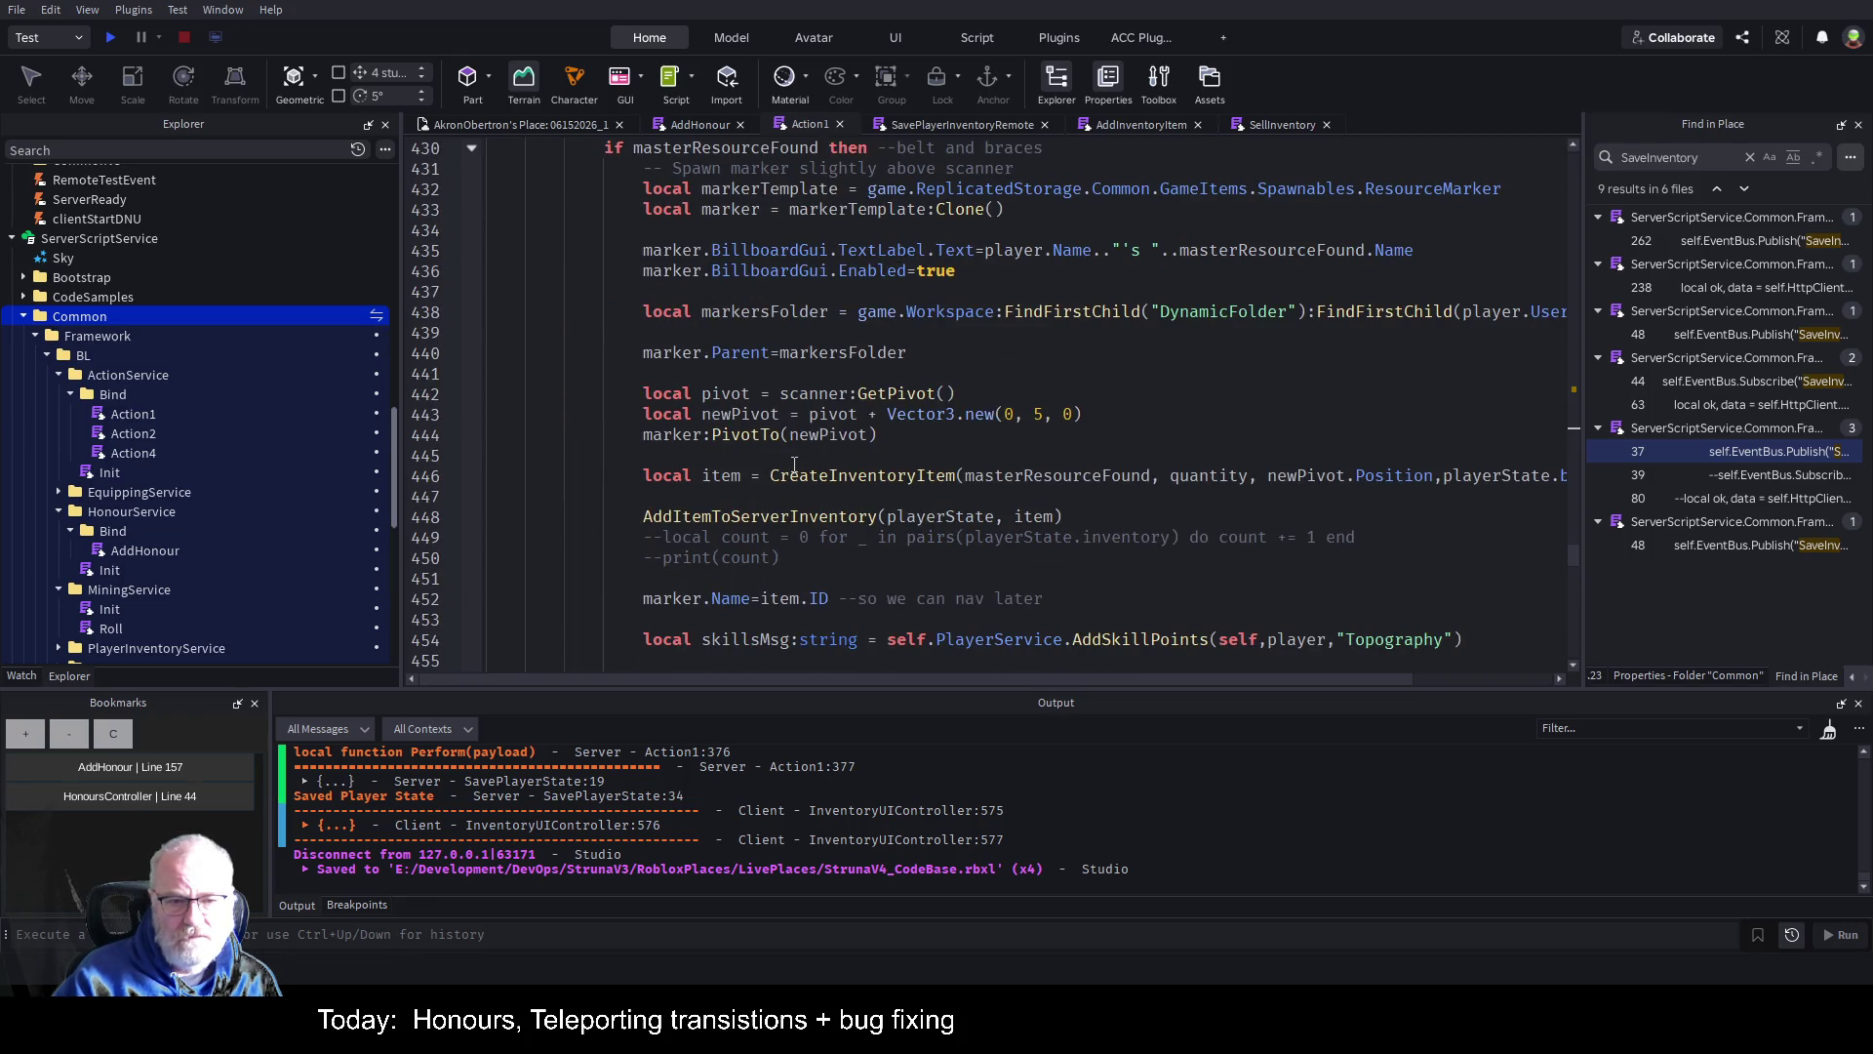
pyautogui.scroll(-12, 794, 468)
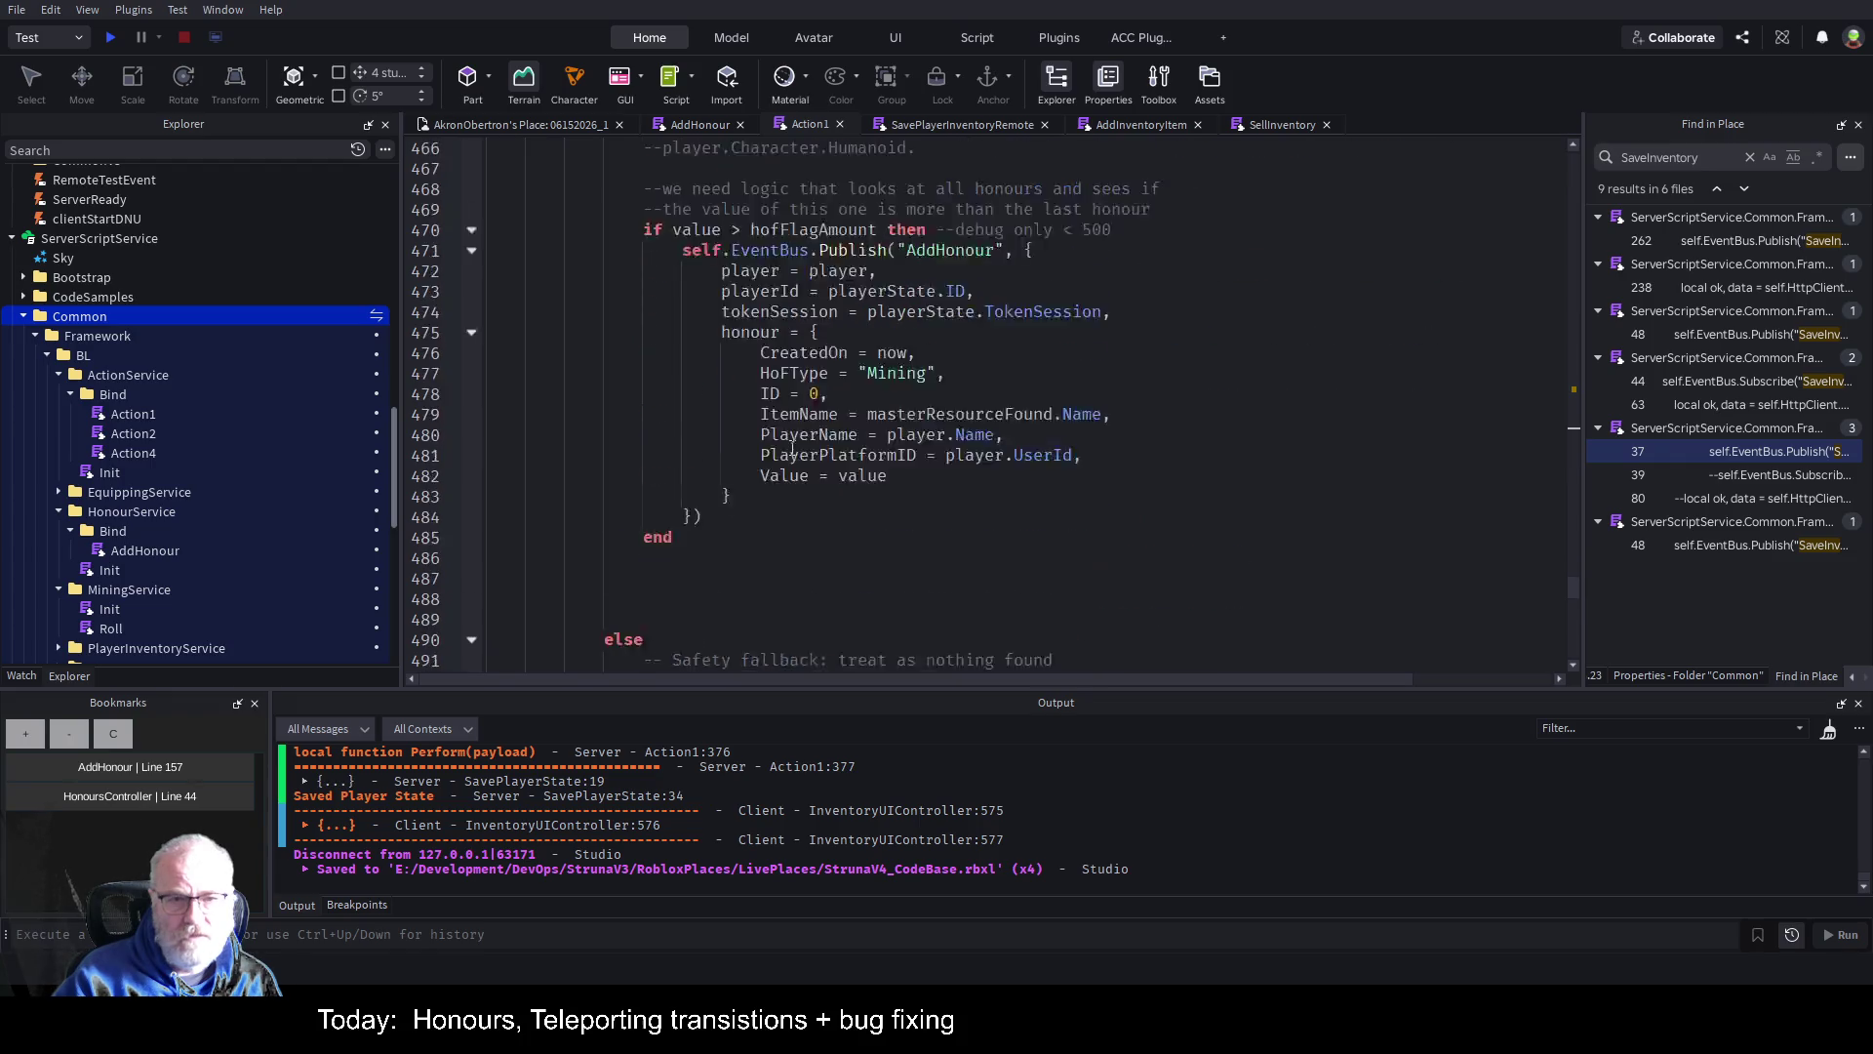
pyautogui.scroll(2, 793, 450)
pyautogui.doubleClick(834, 373)
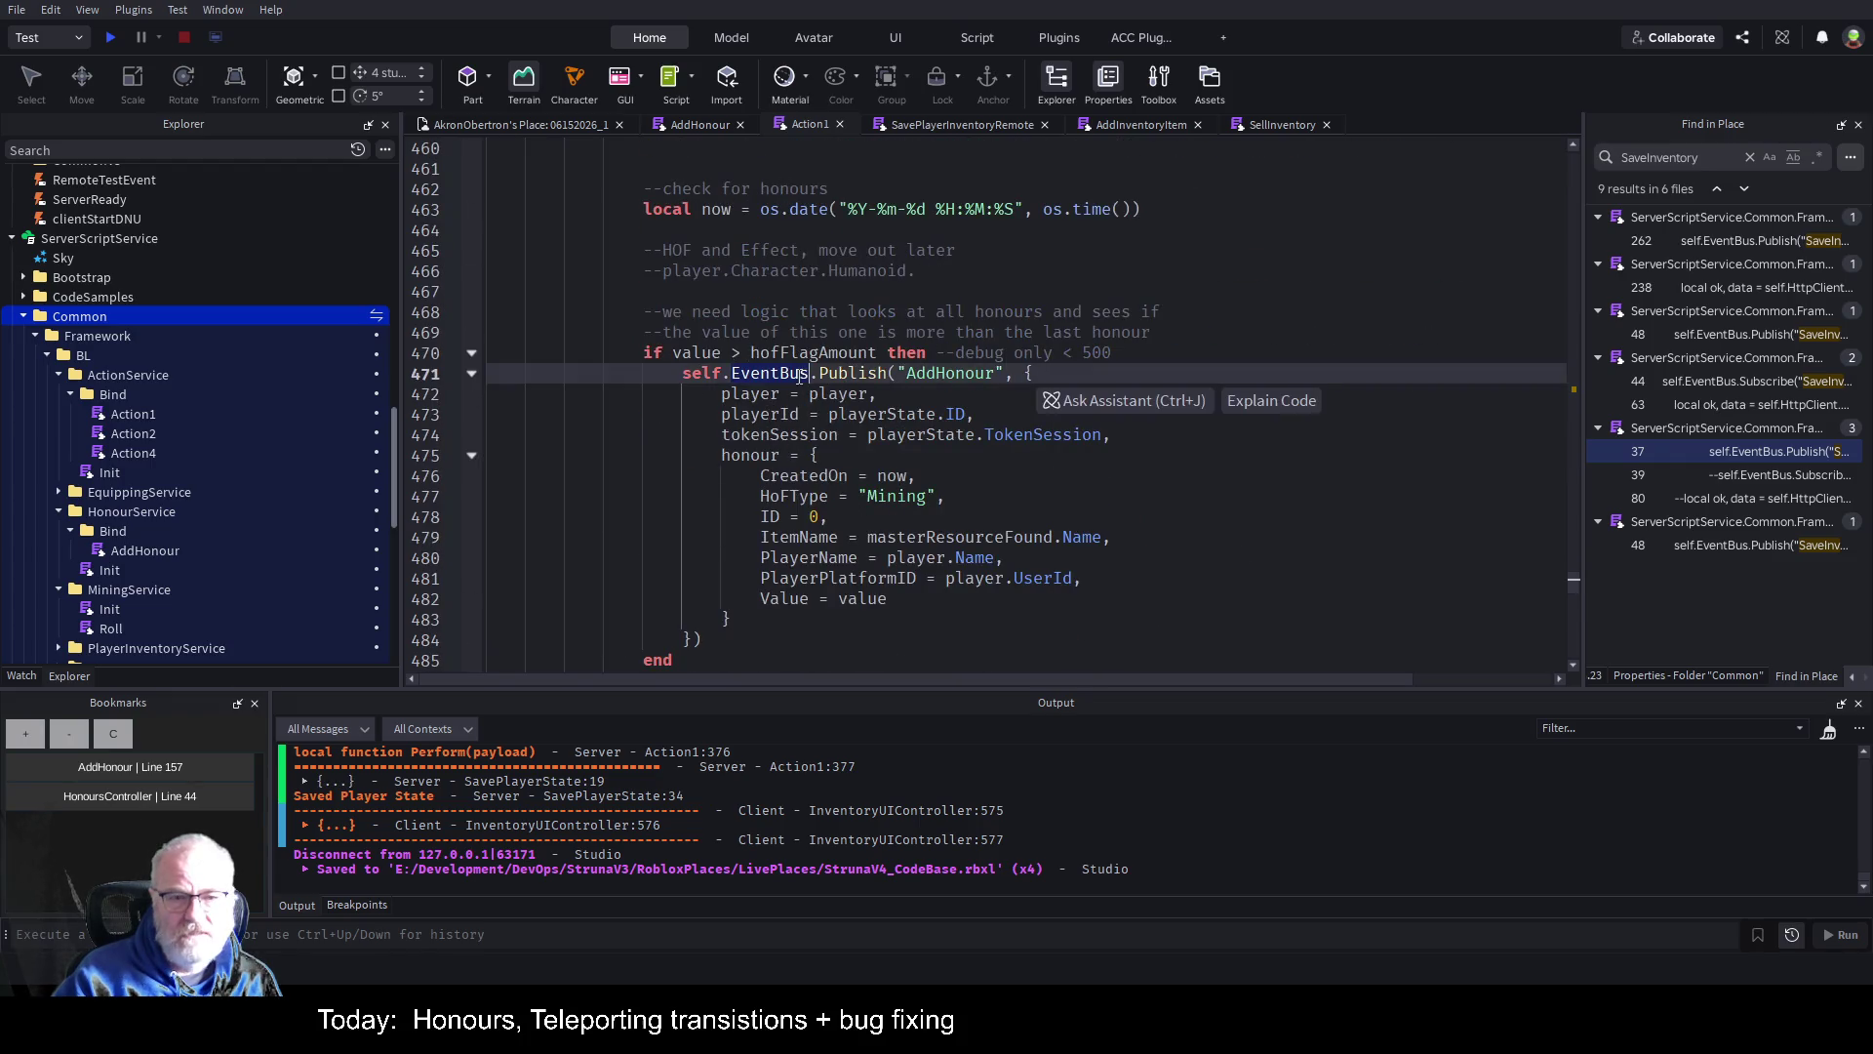
pyautogui.doubleClick(812, 353)
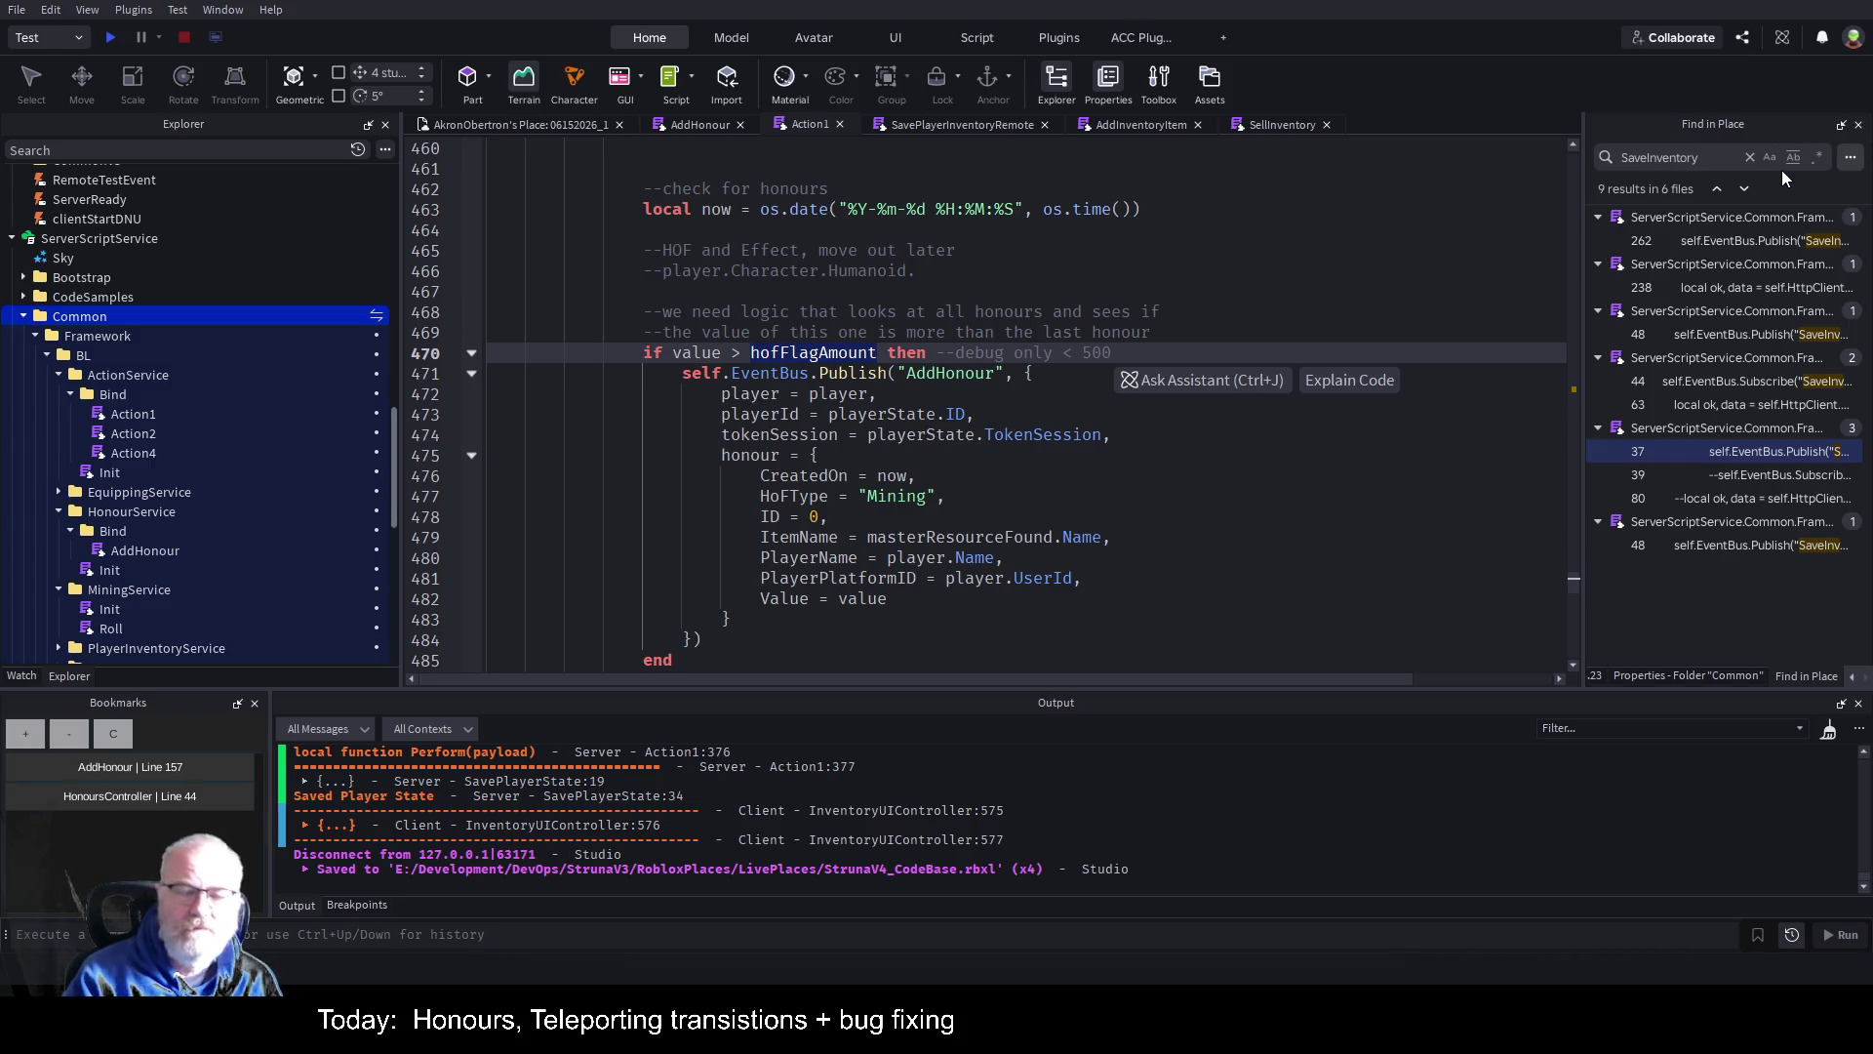
# Add a comment above the value check: 'this will be returned from the API for saving inventory after find'.
pyautogui.press('Down')
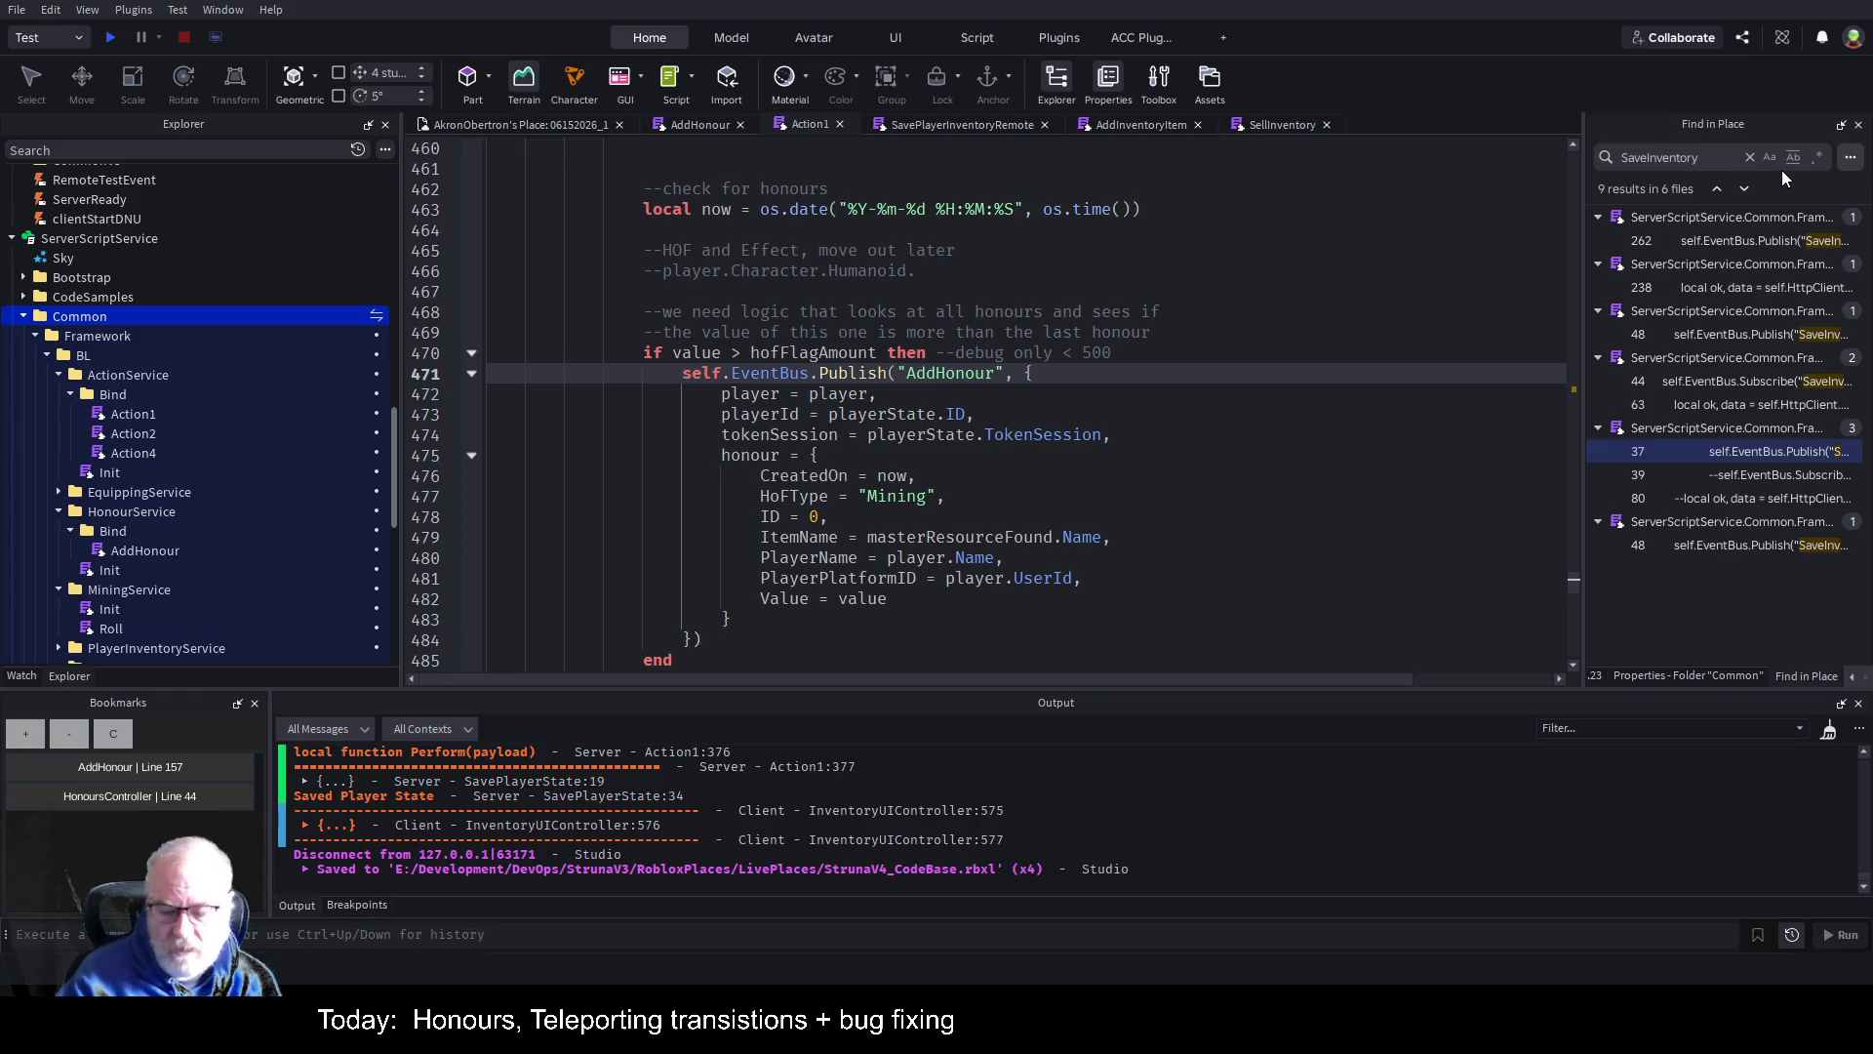
pyautogui.press('Up')
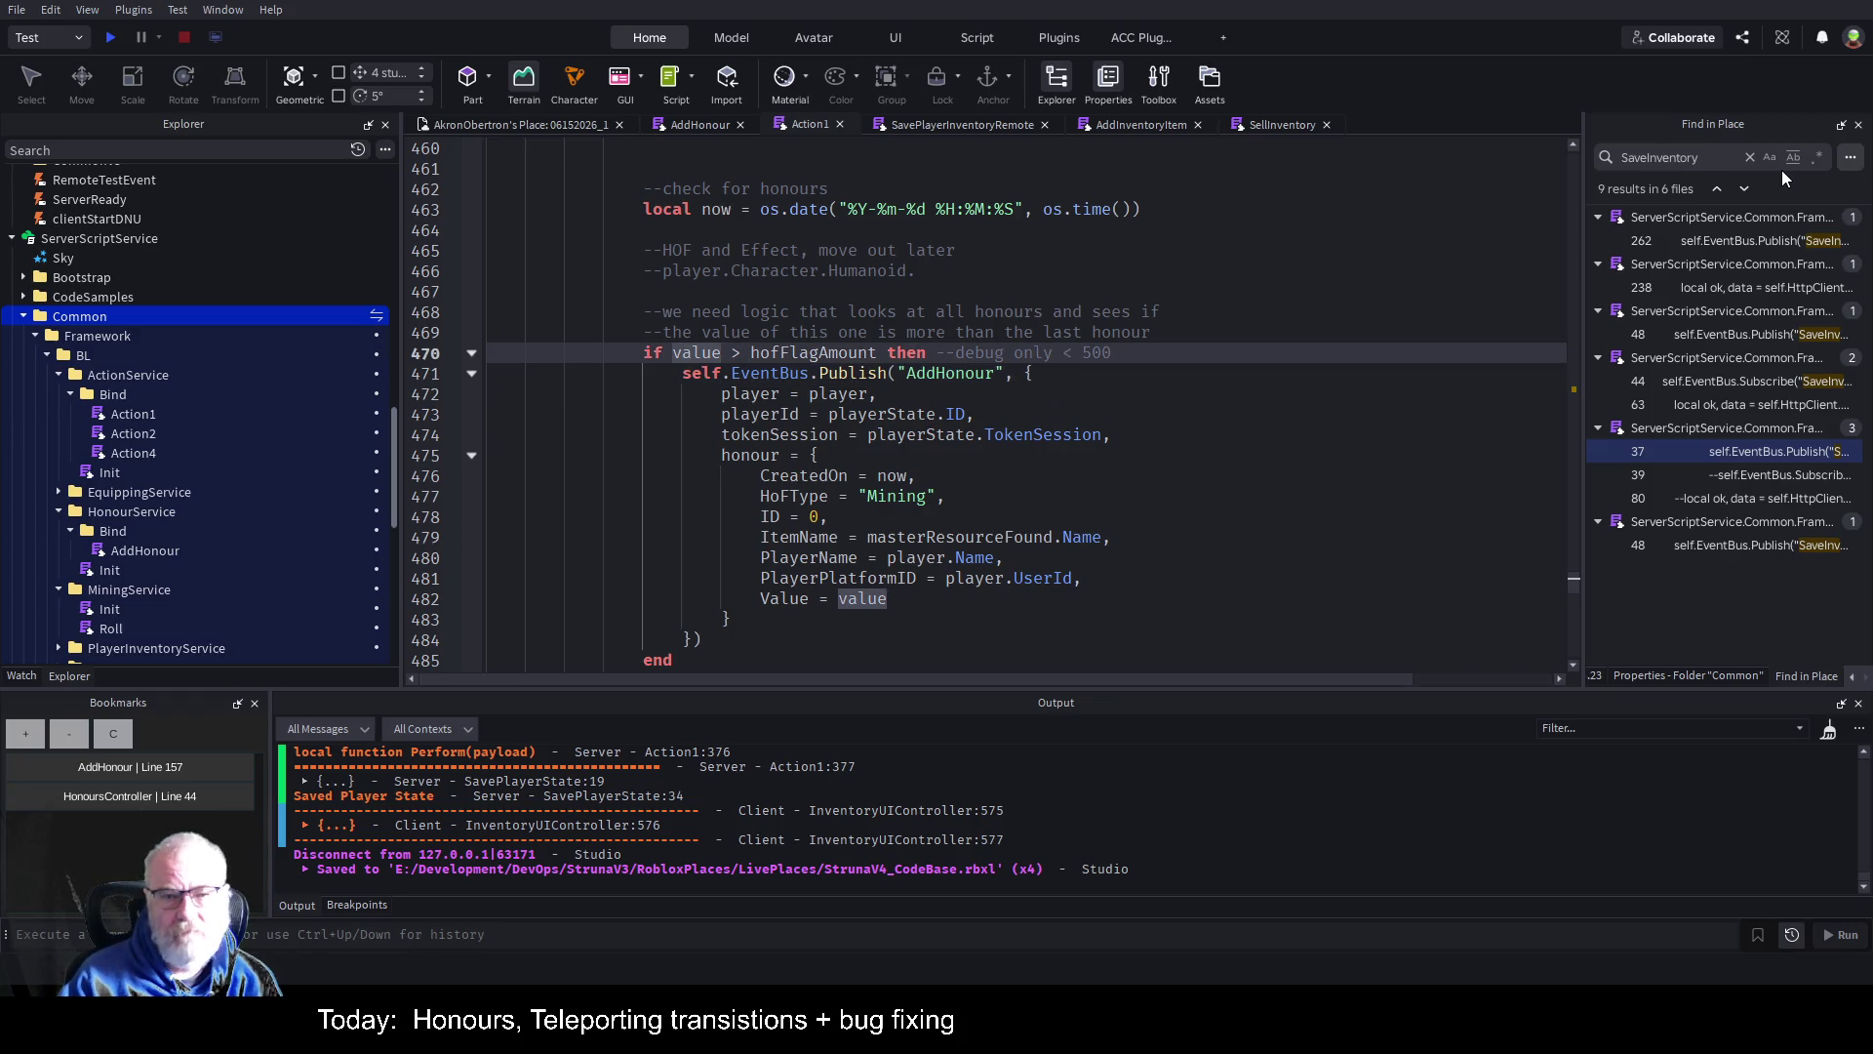
pyautogui.press('Up')
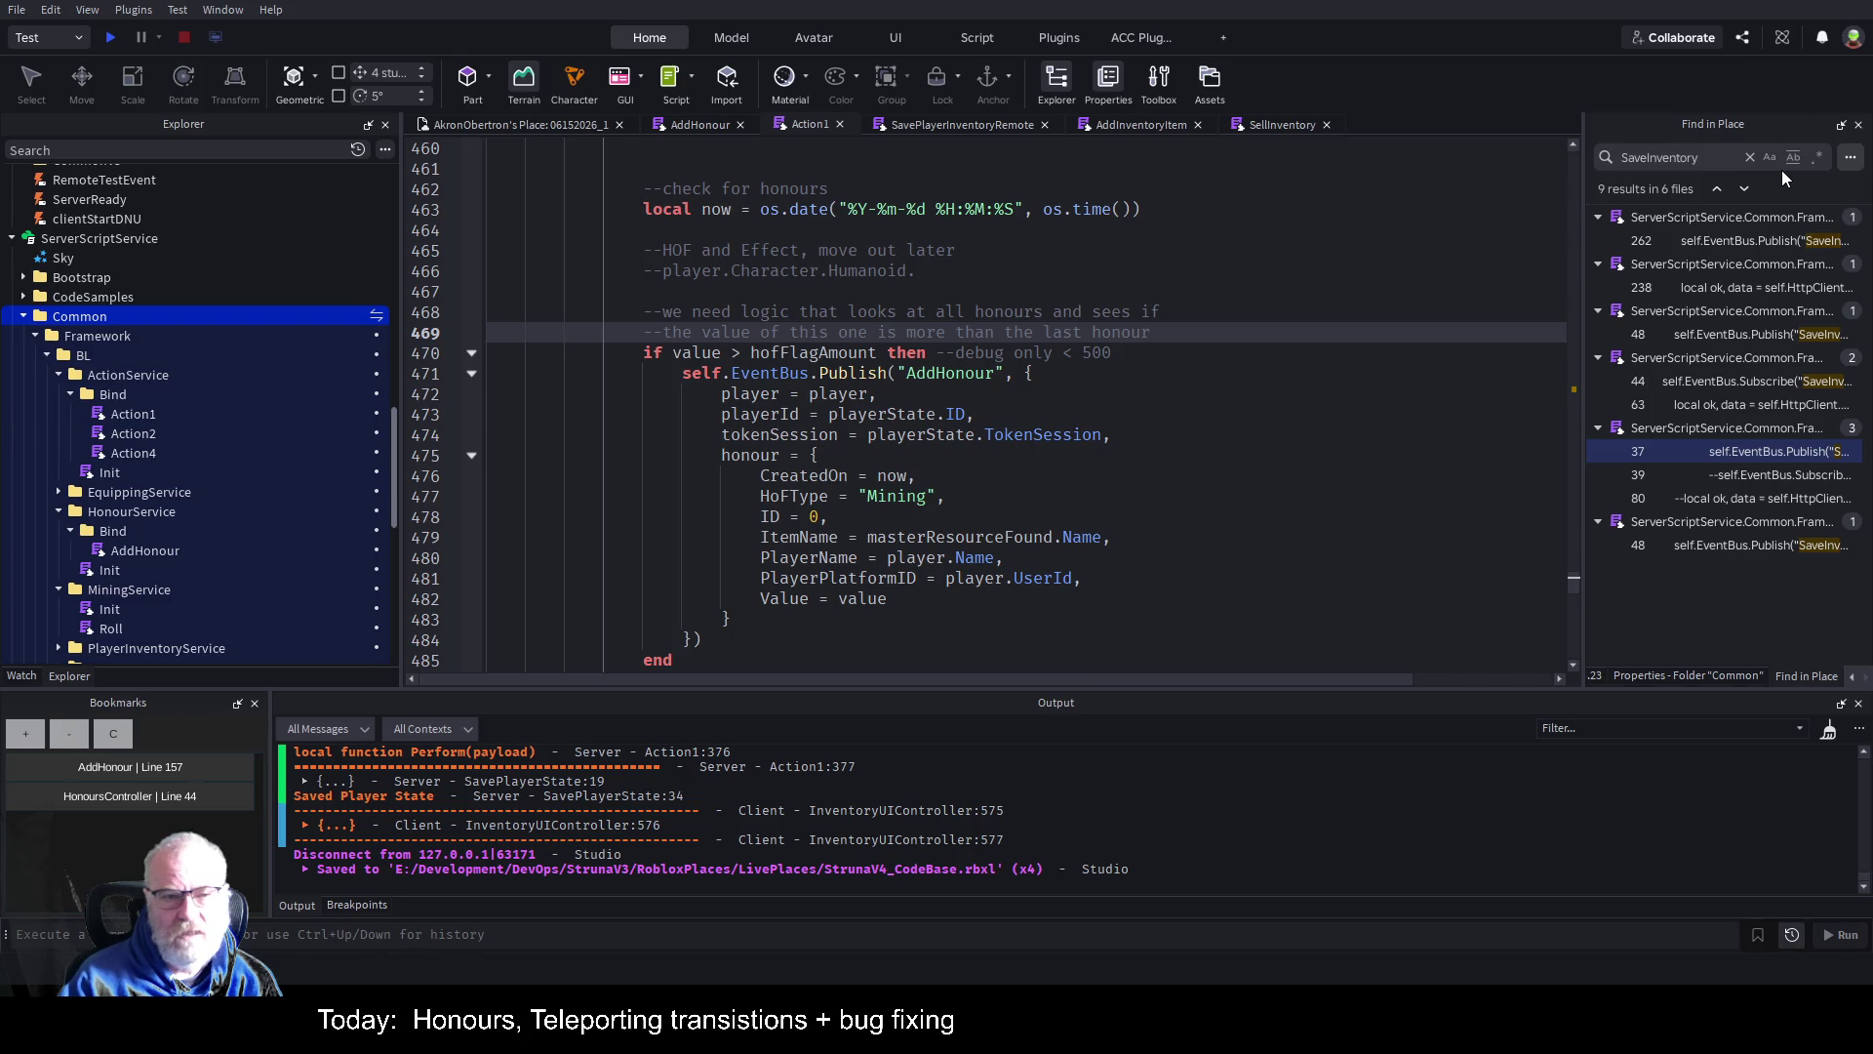
pyautogui.press('Up')
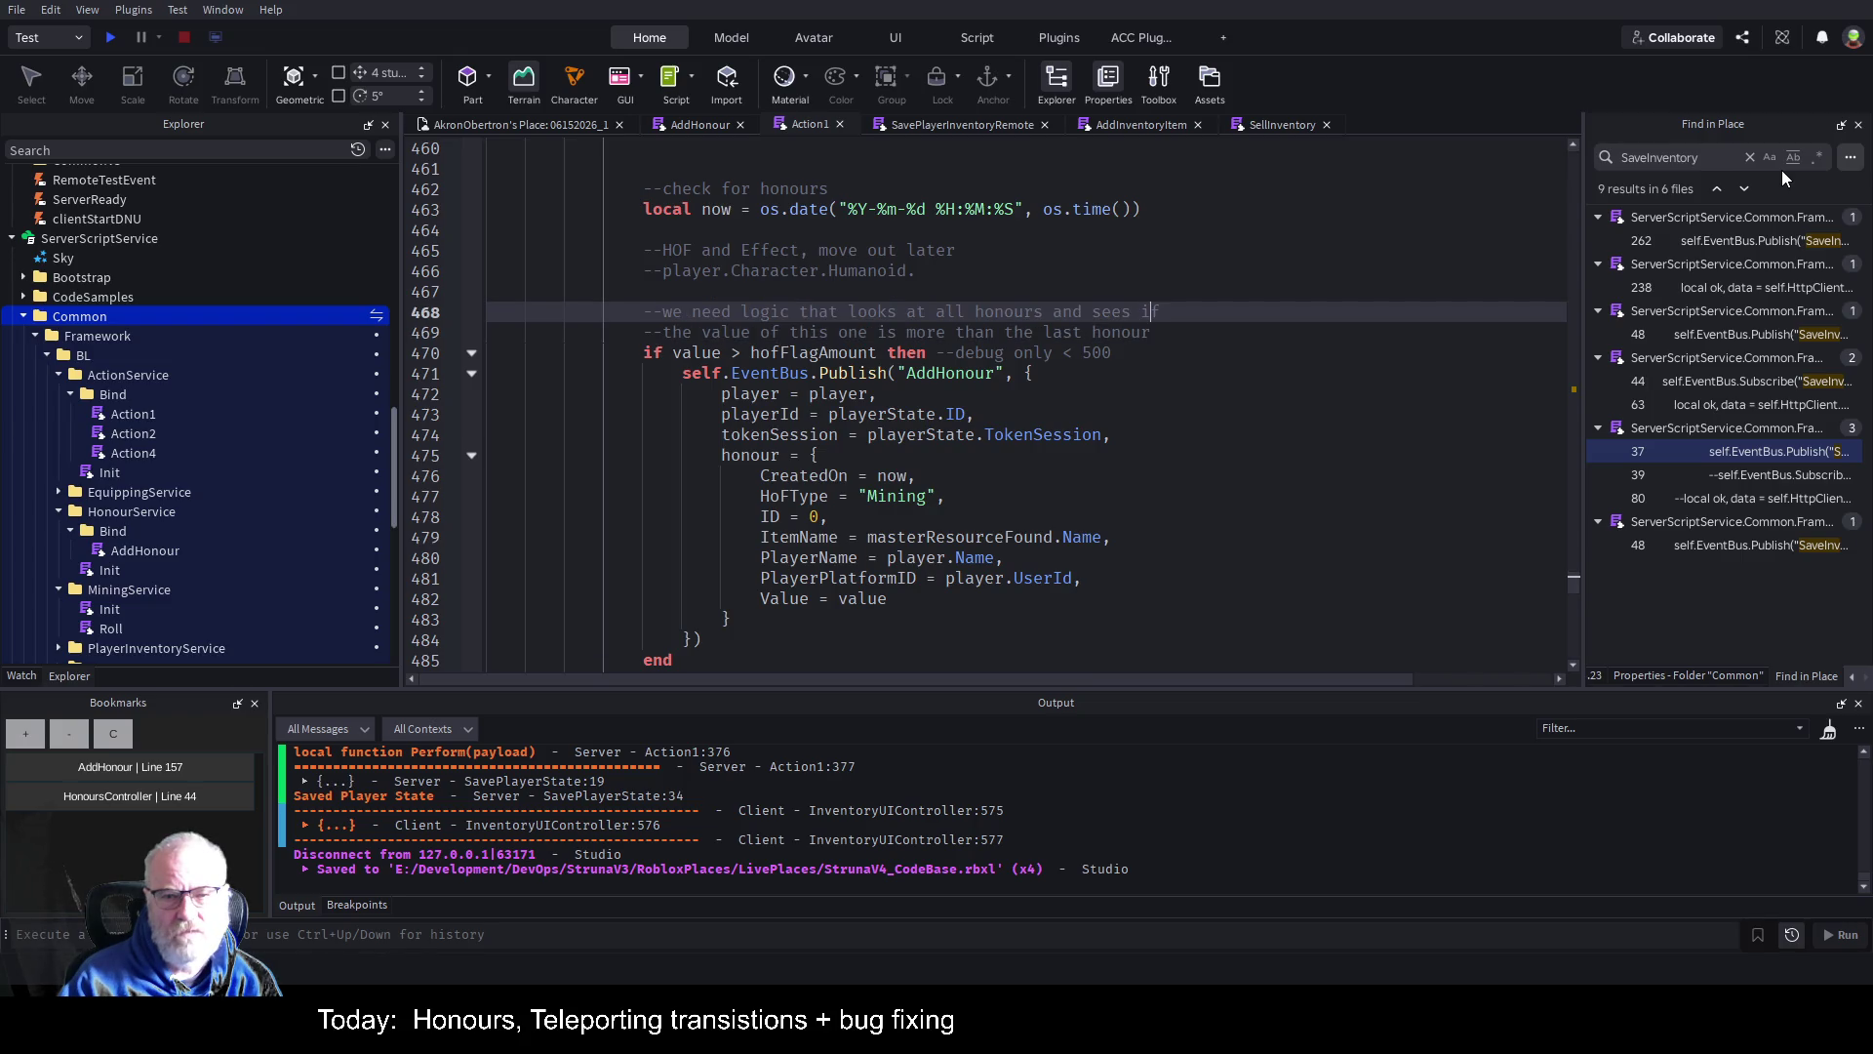
pyautogui.press('Down')
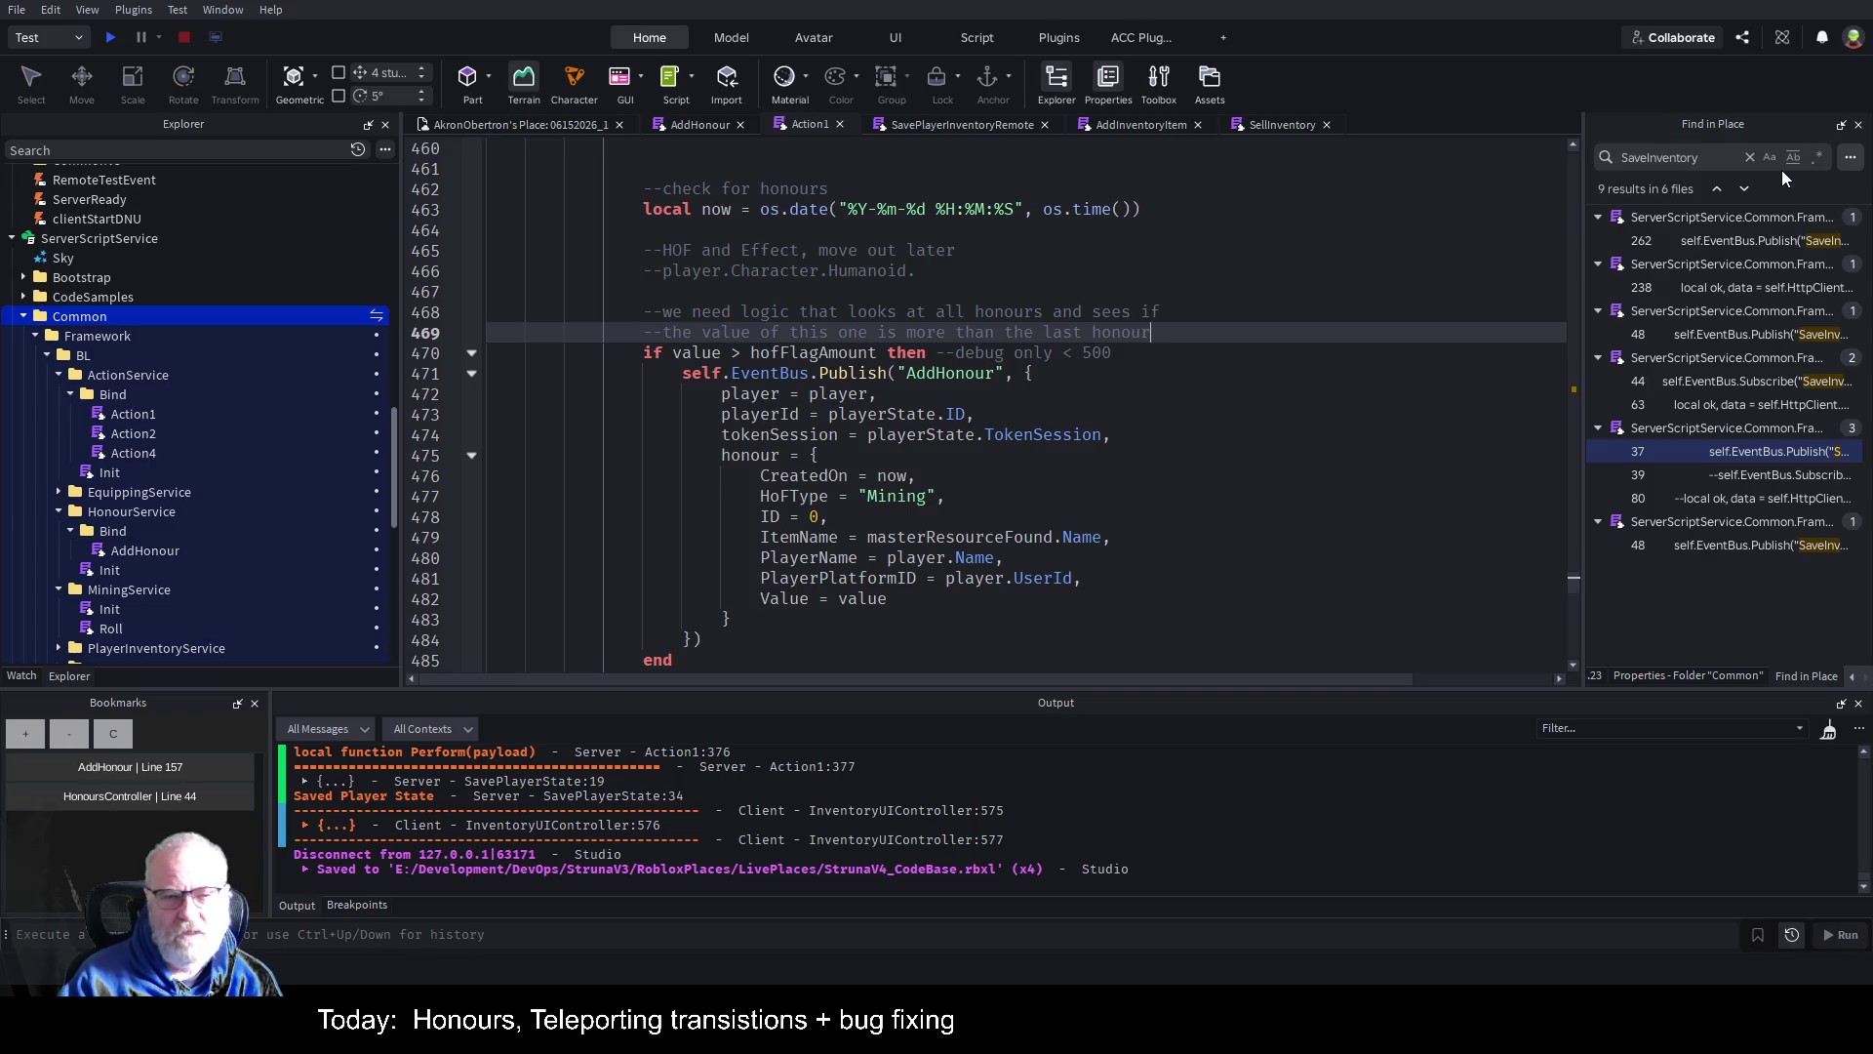
pyautogui.press('Return')
pyautogui.write('---this w')
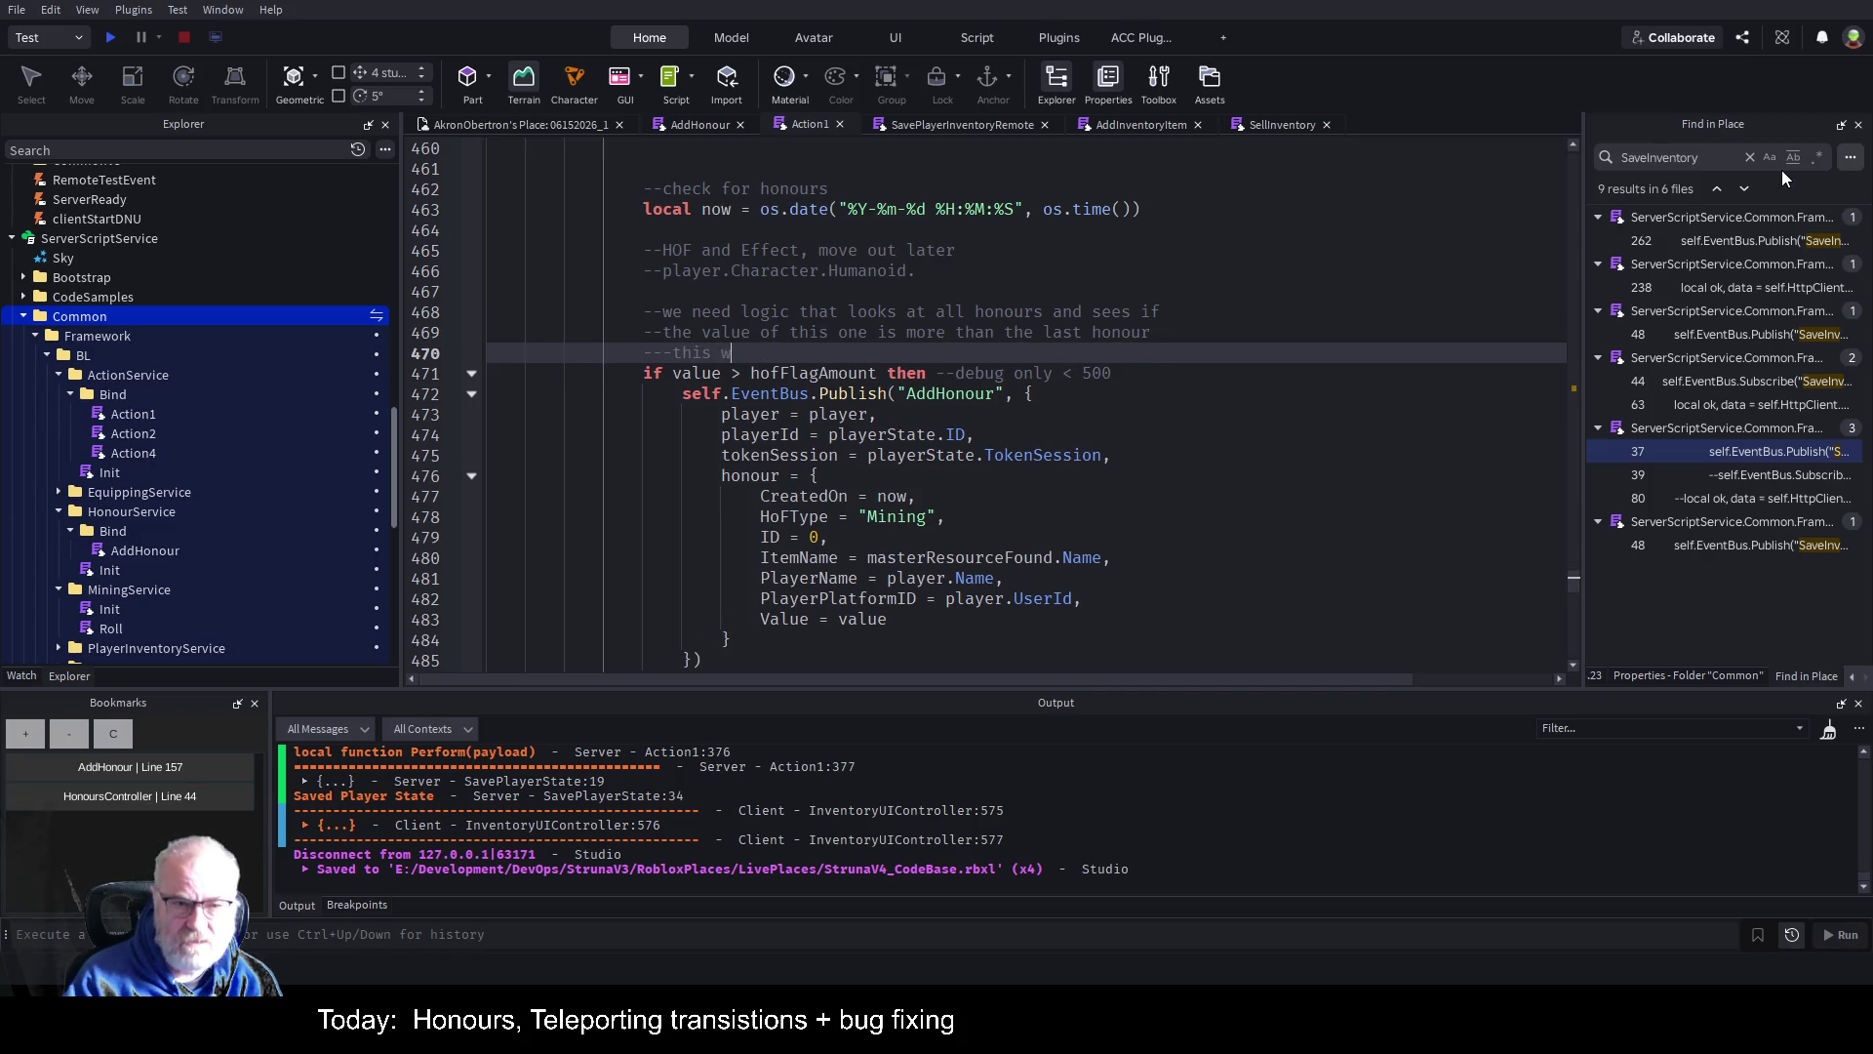
pyautogui.write('ill be retu')
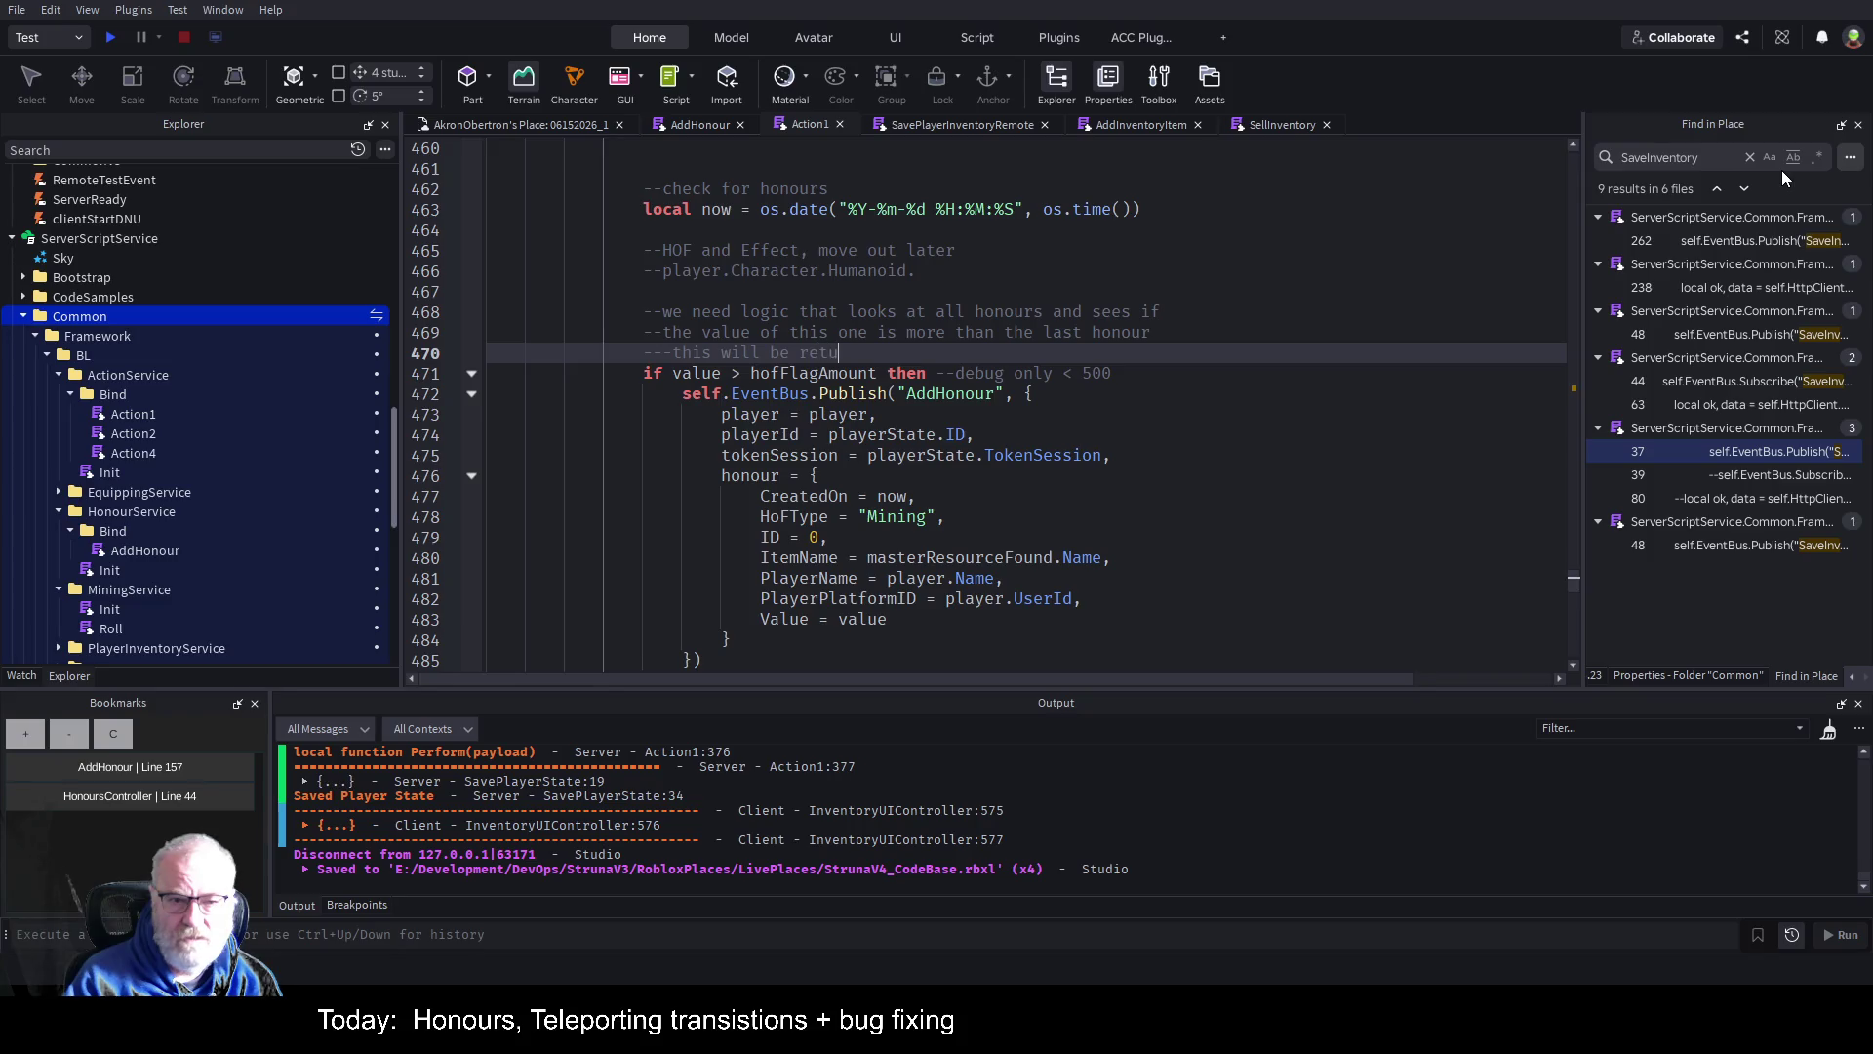
pyautogui.write('rned f')
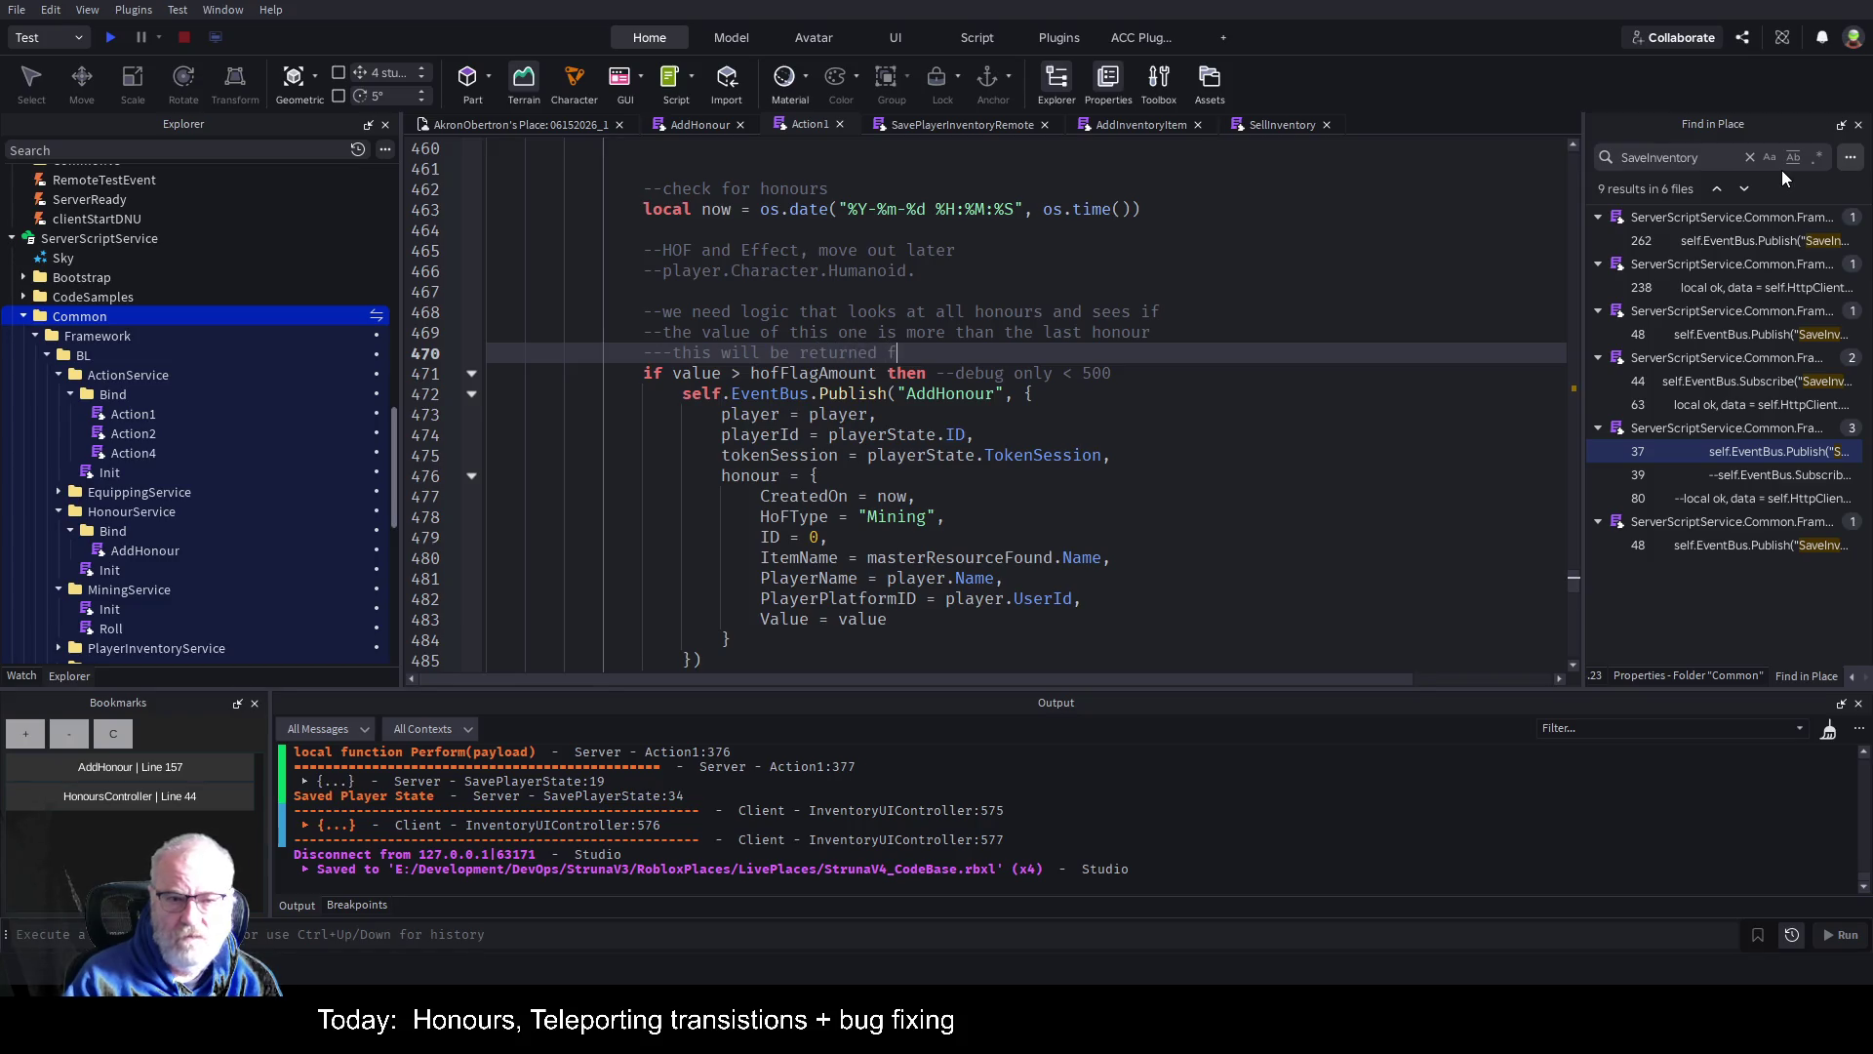
pyautogui.write('rom the API')
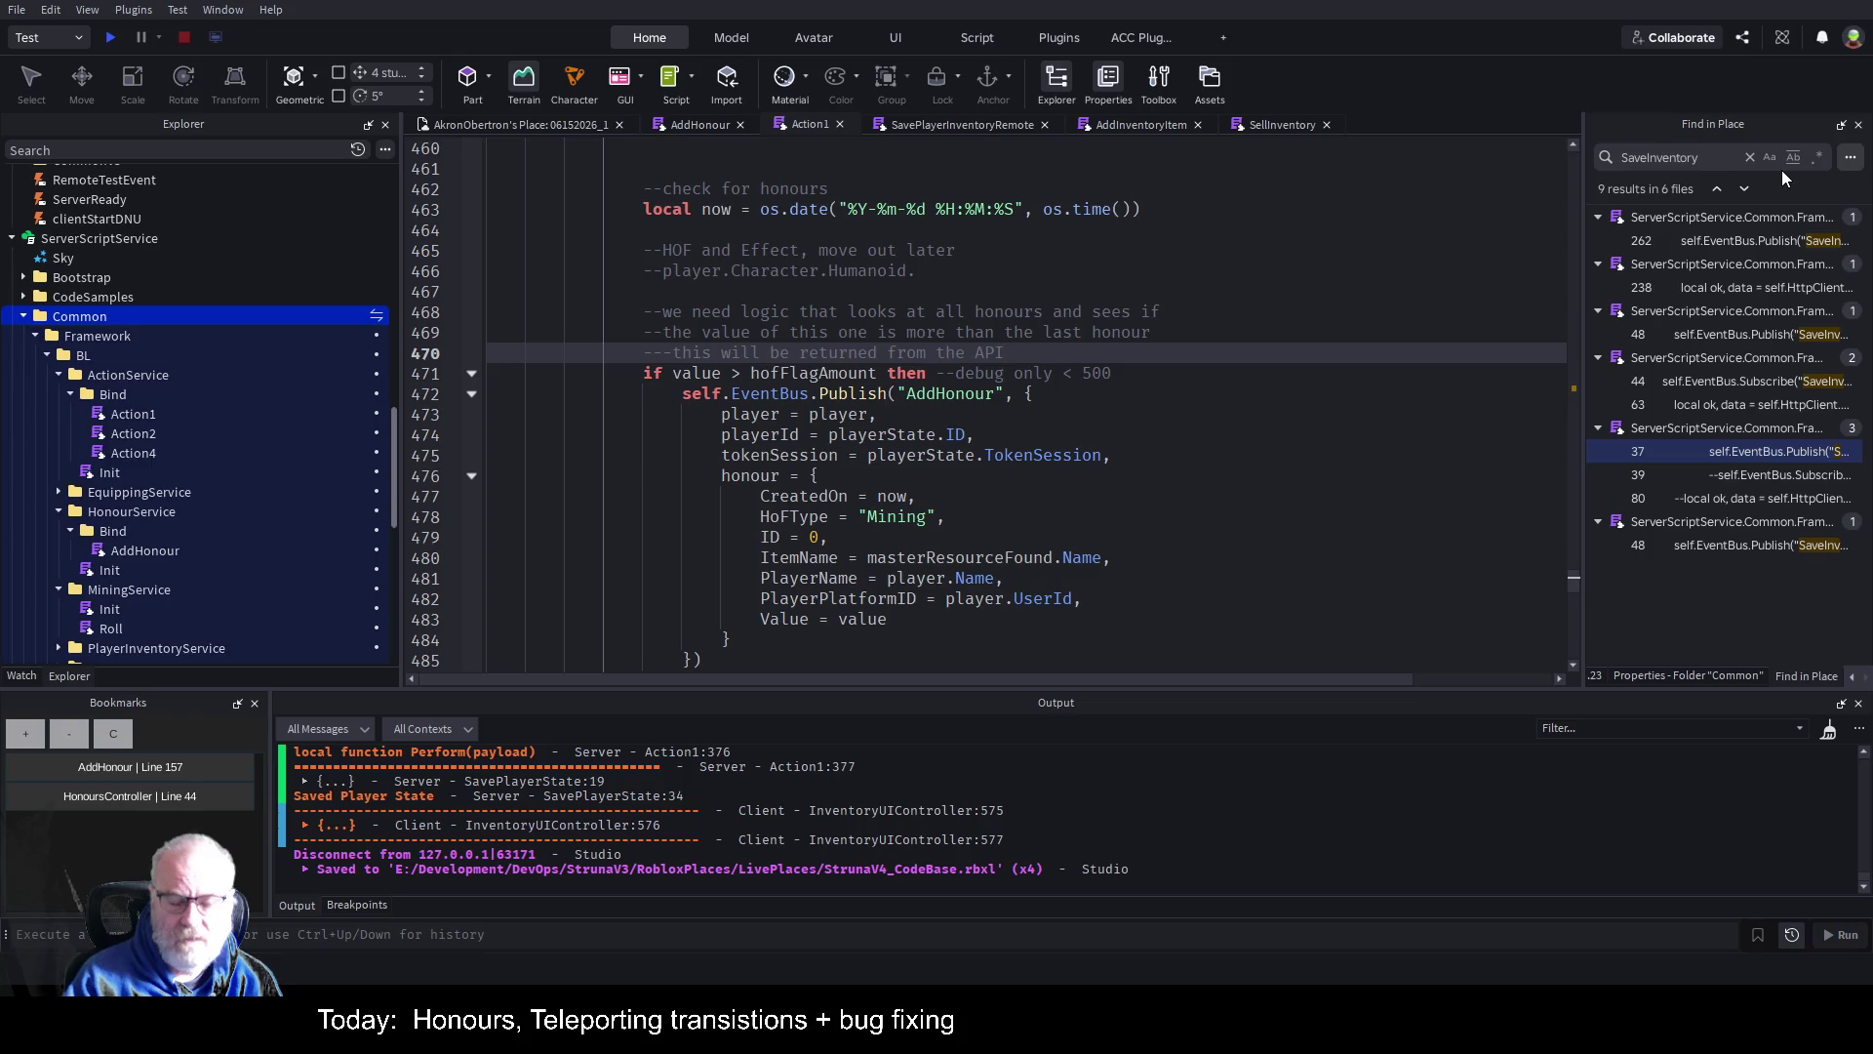
pyautogui.write(' for savin')
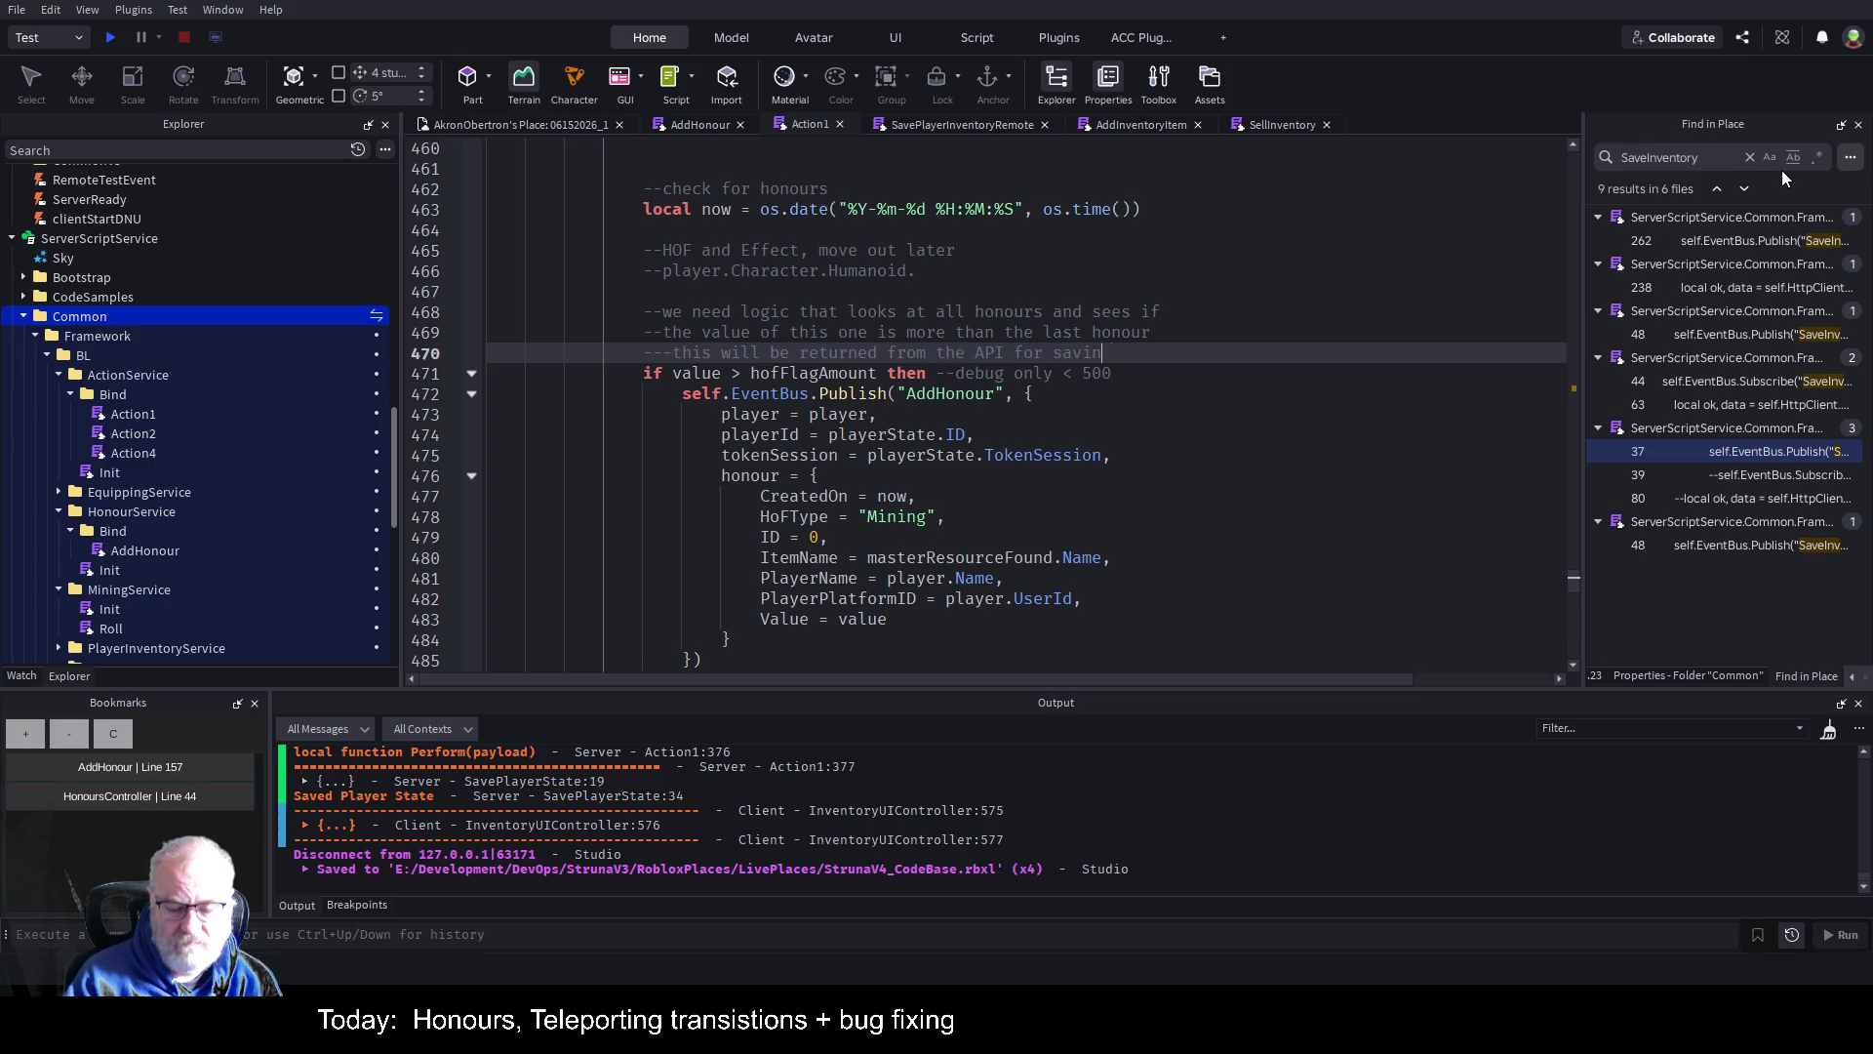
pyautogui.write('g inventor')
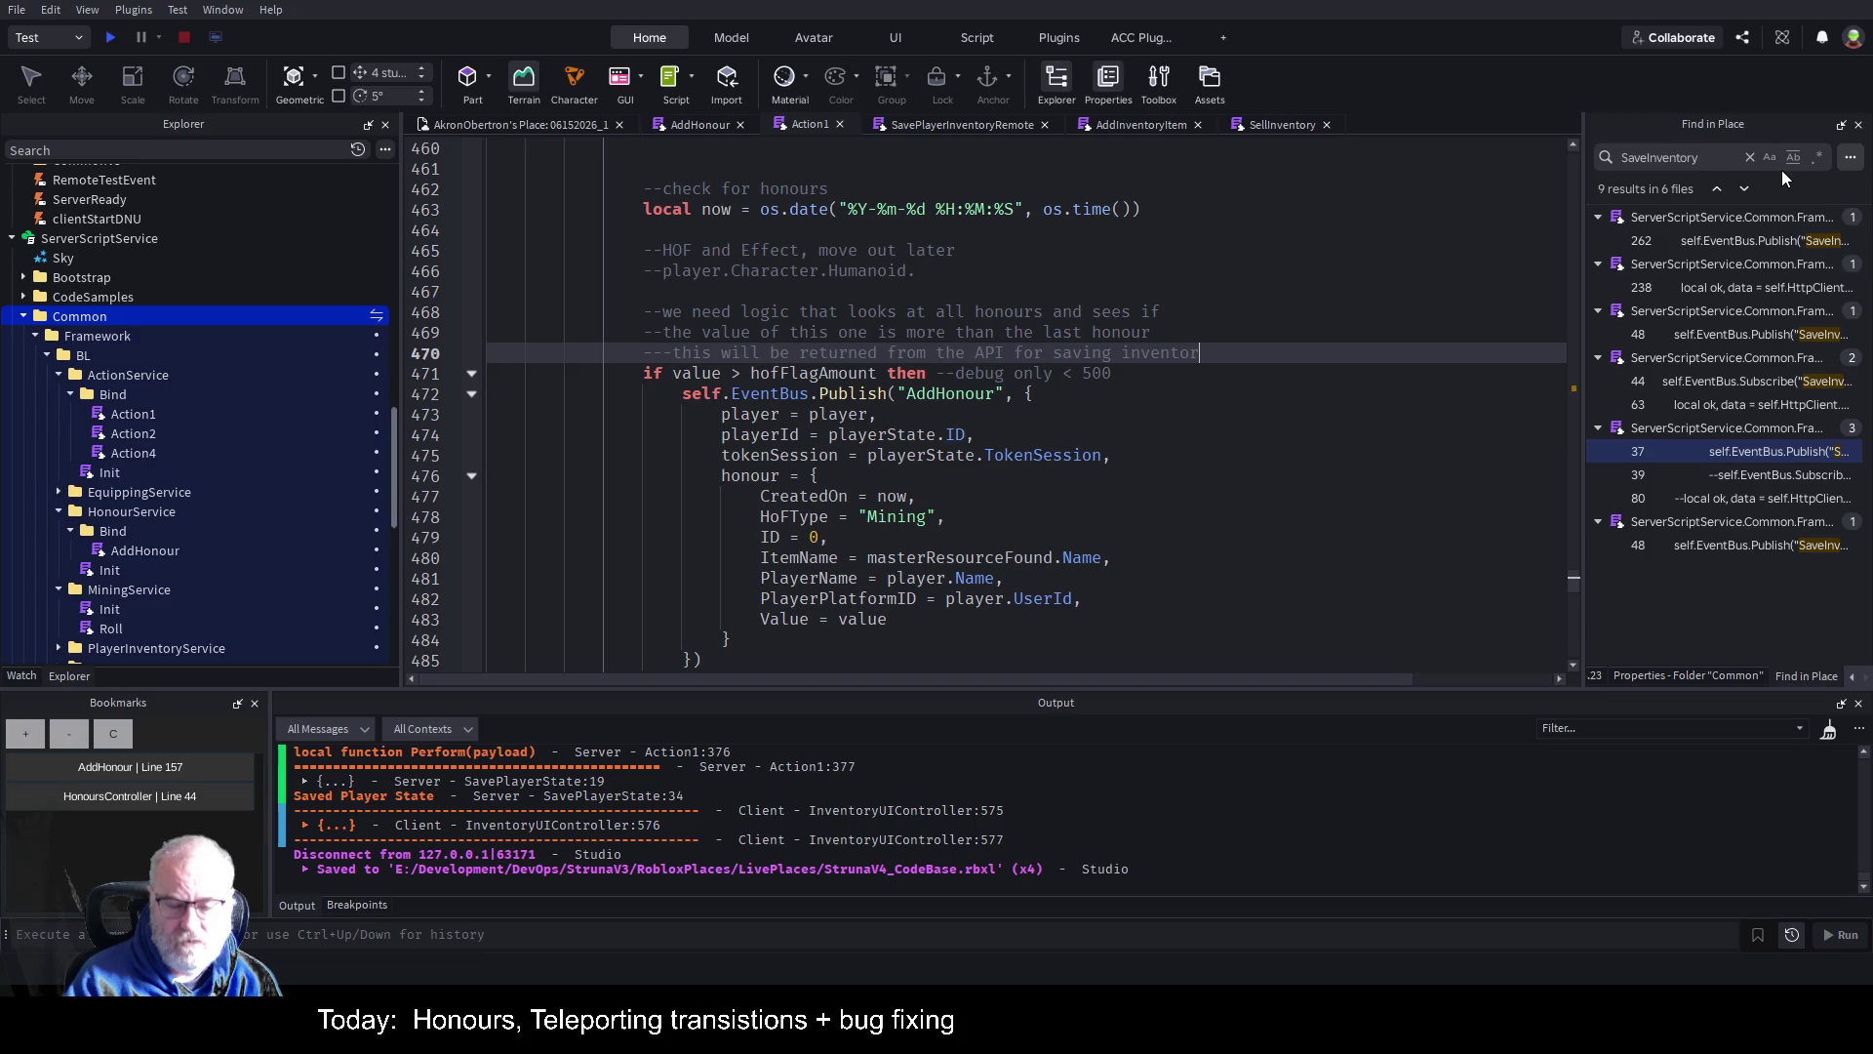
pyautogui.write('y after find')
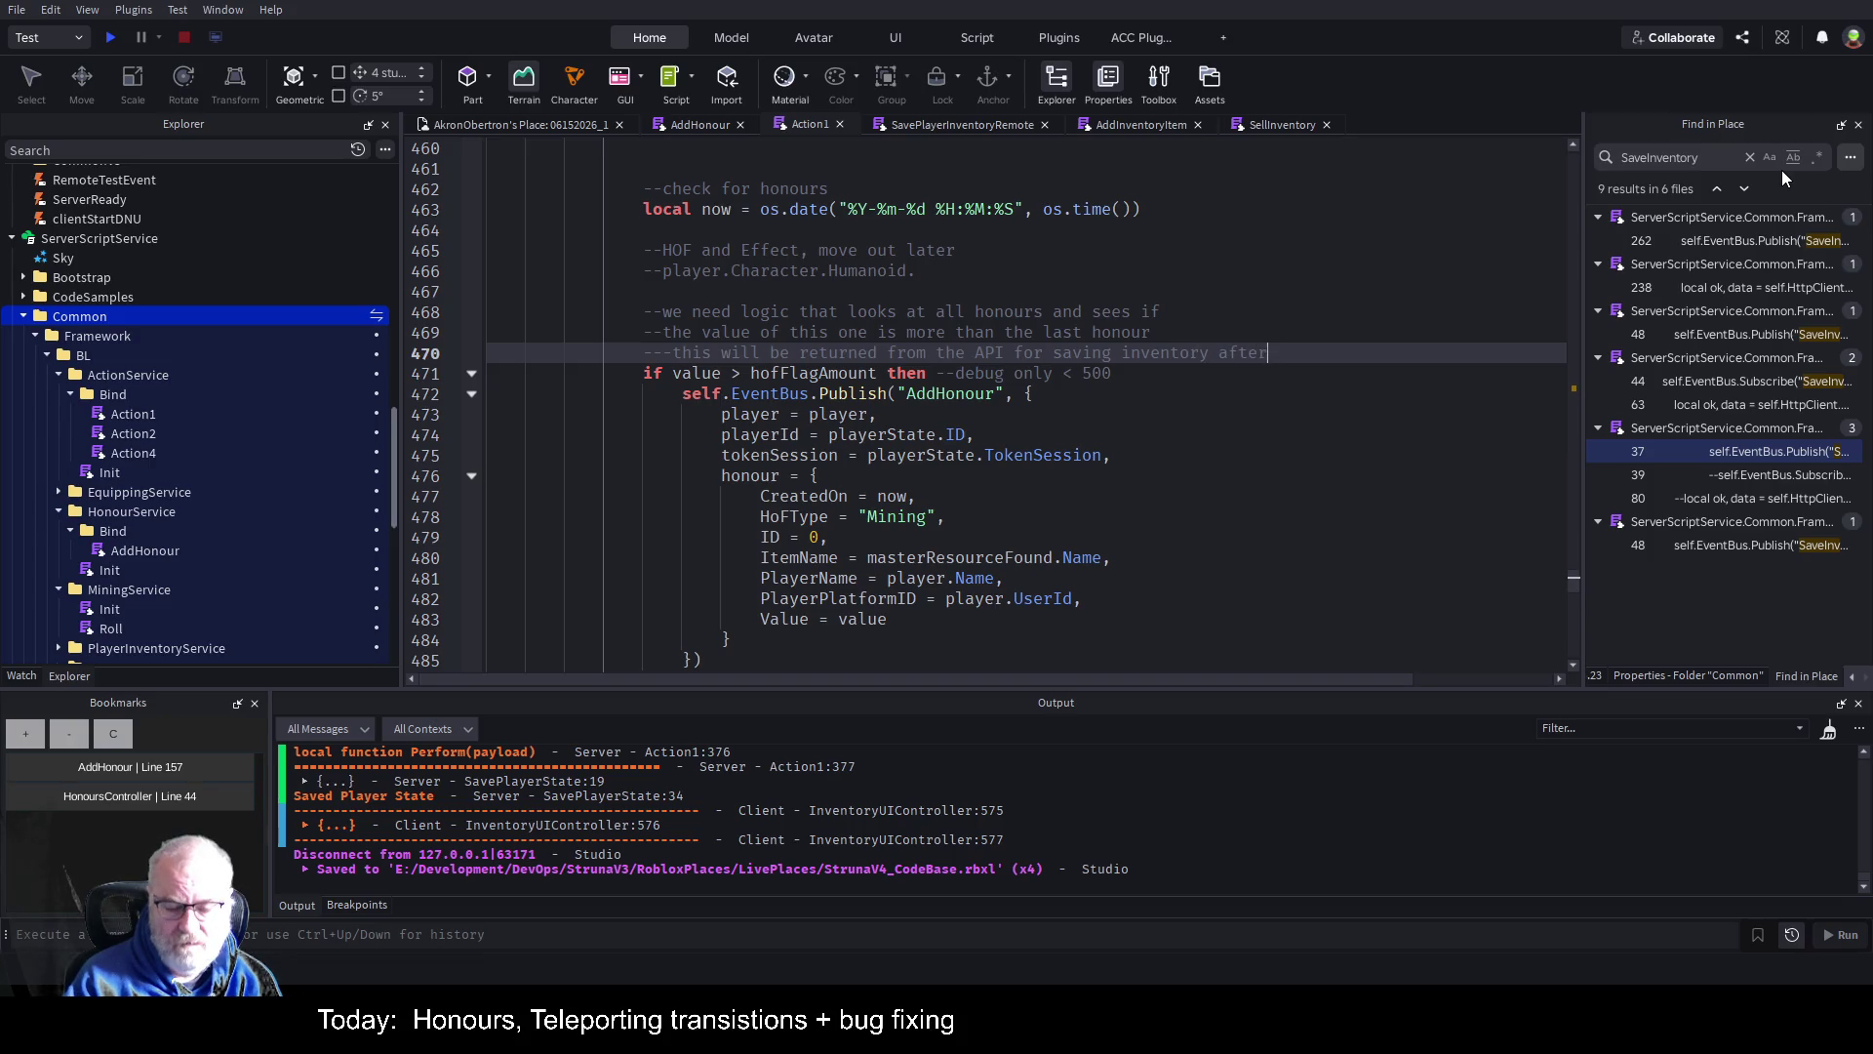
pyautogui.press('Return')
# Add comments saying the AddHonour event is a general global message, separate to an honour.
pyautogui.write('--')
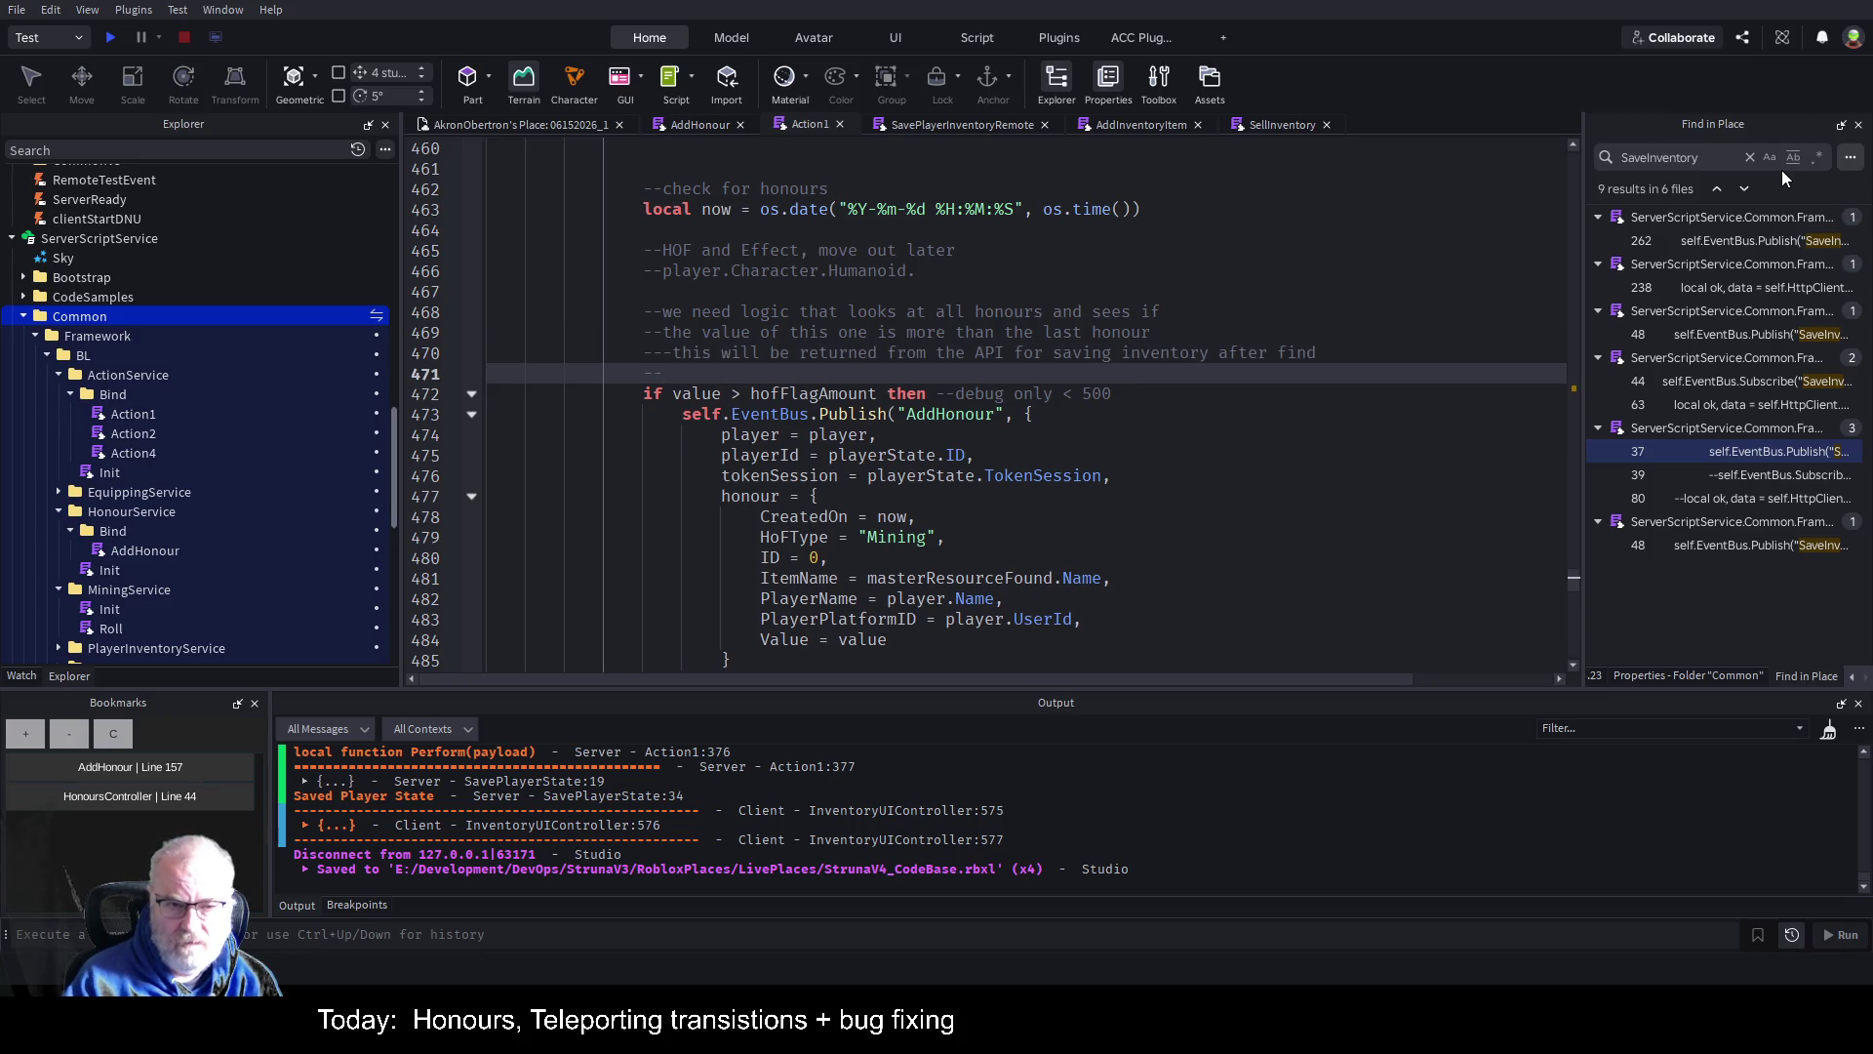
pyautogui.write(' so at th')
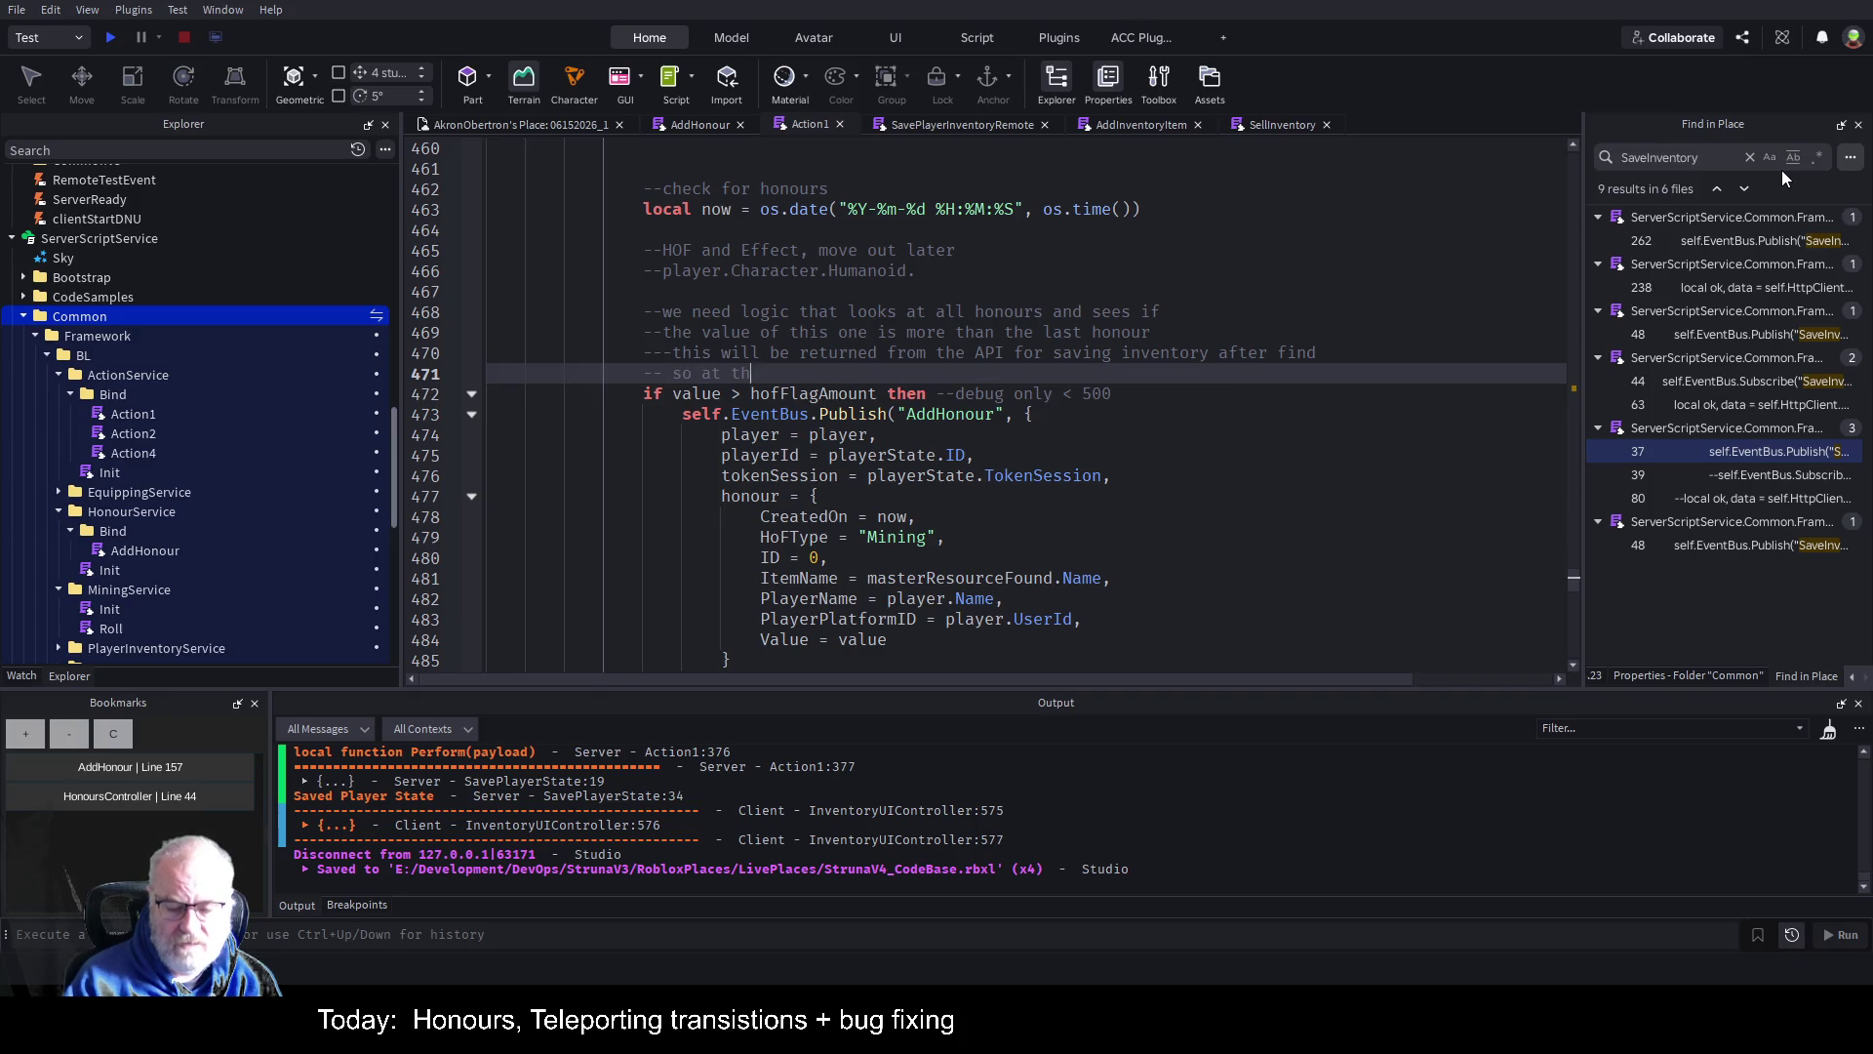
pyautogui.write('e moment the ')
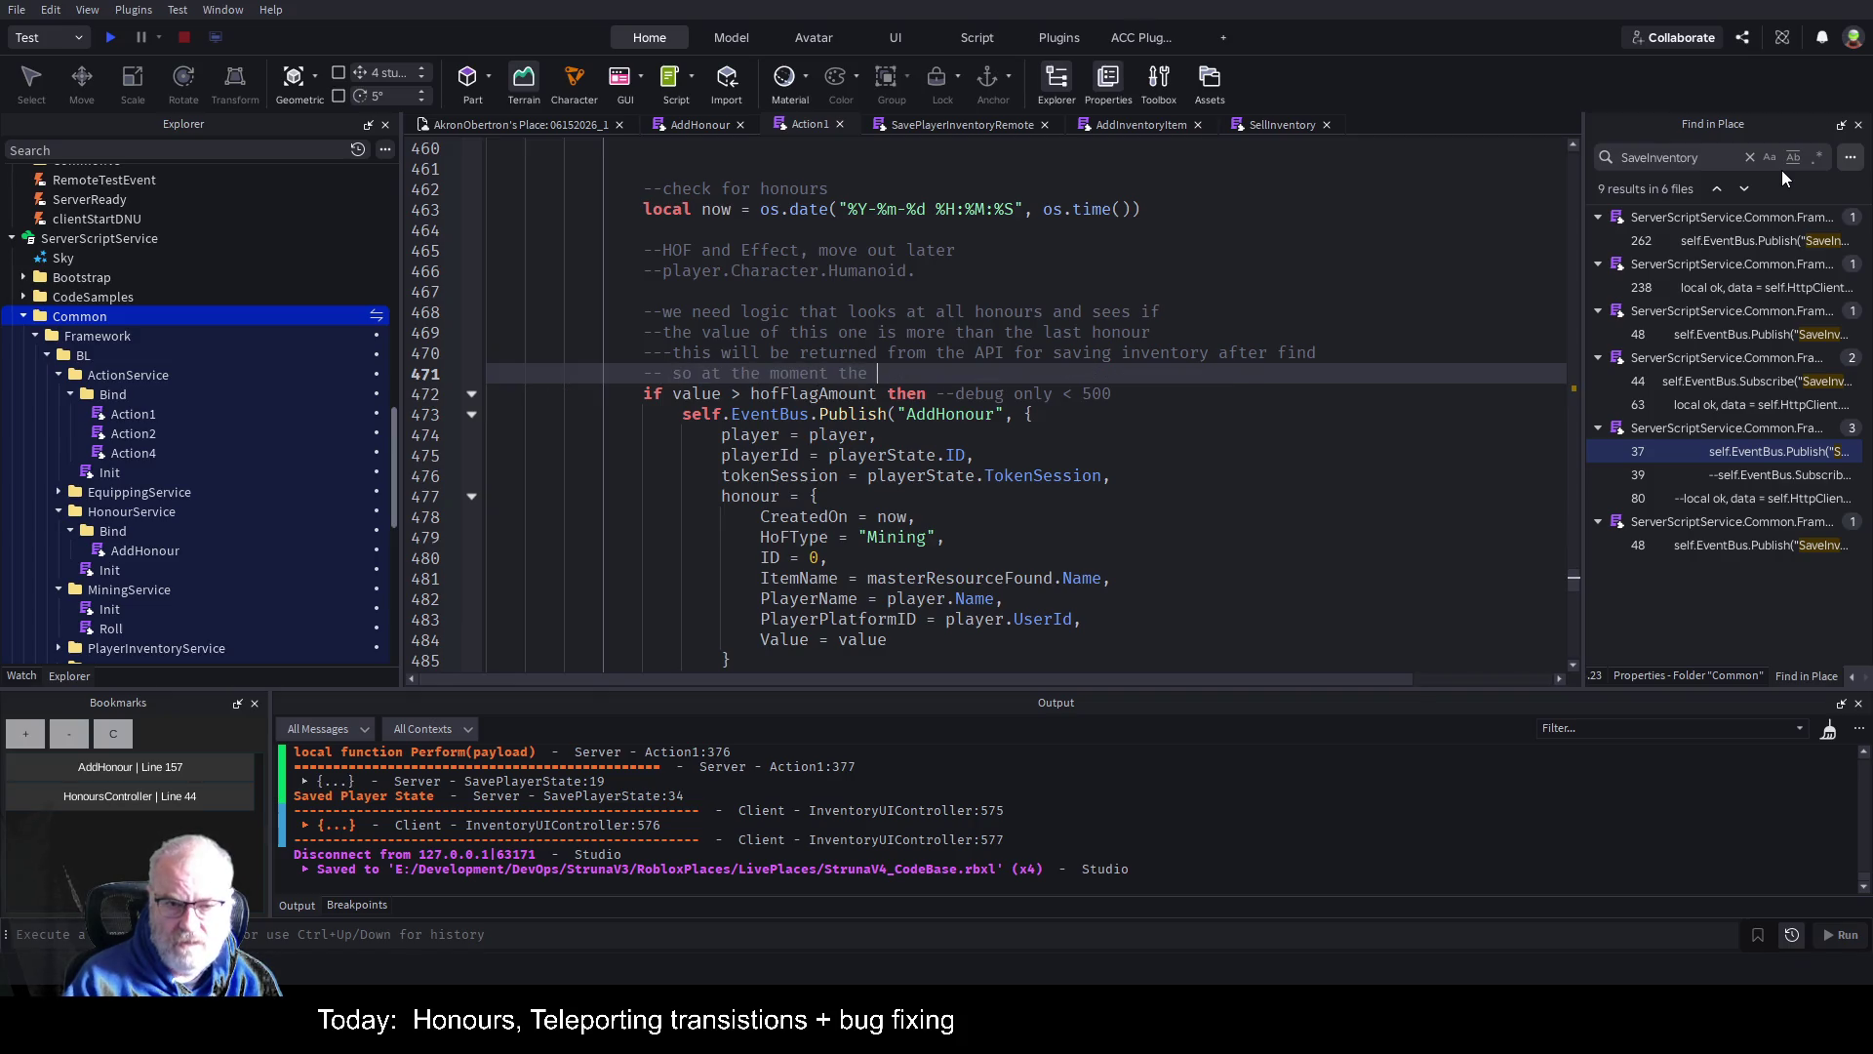
pyautogui.write('AddHouse')
pyautogui.press('BackSpace')
pyautogui.press('BackSpace')
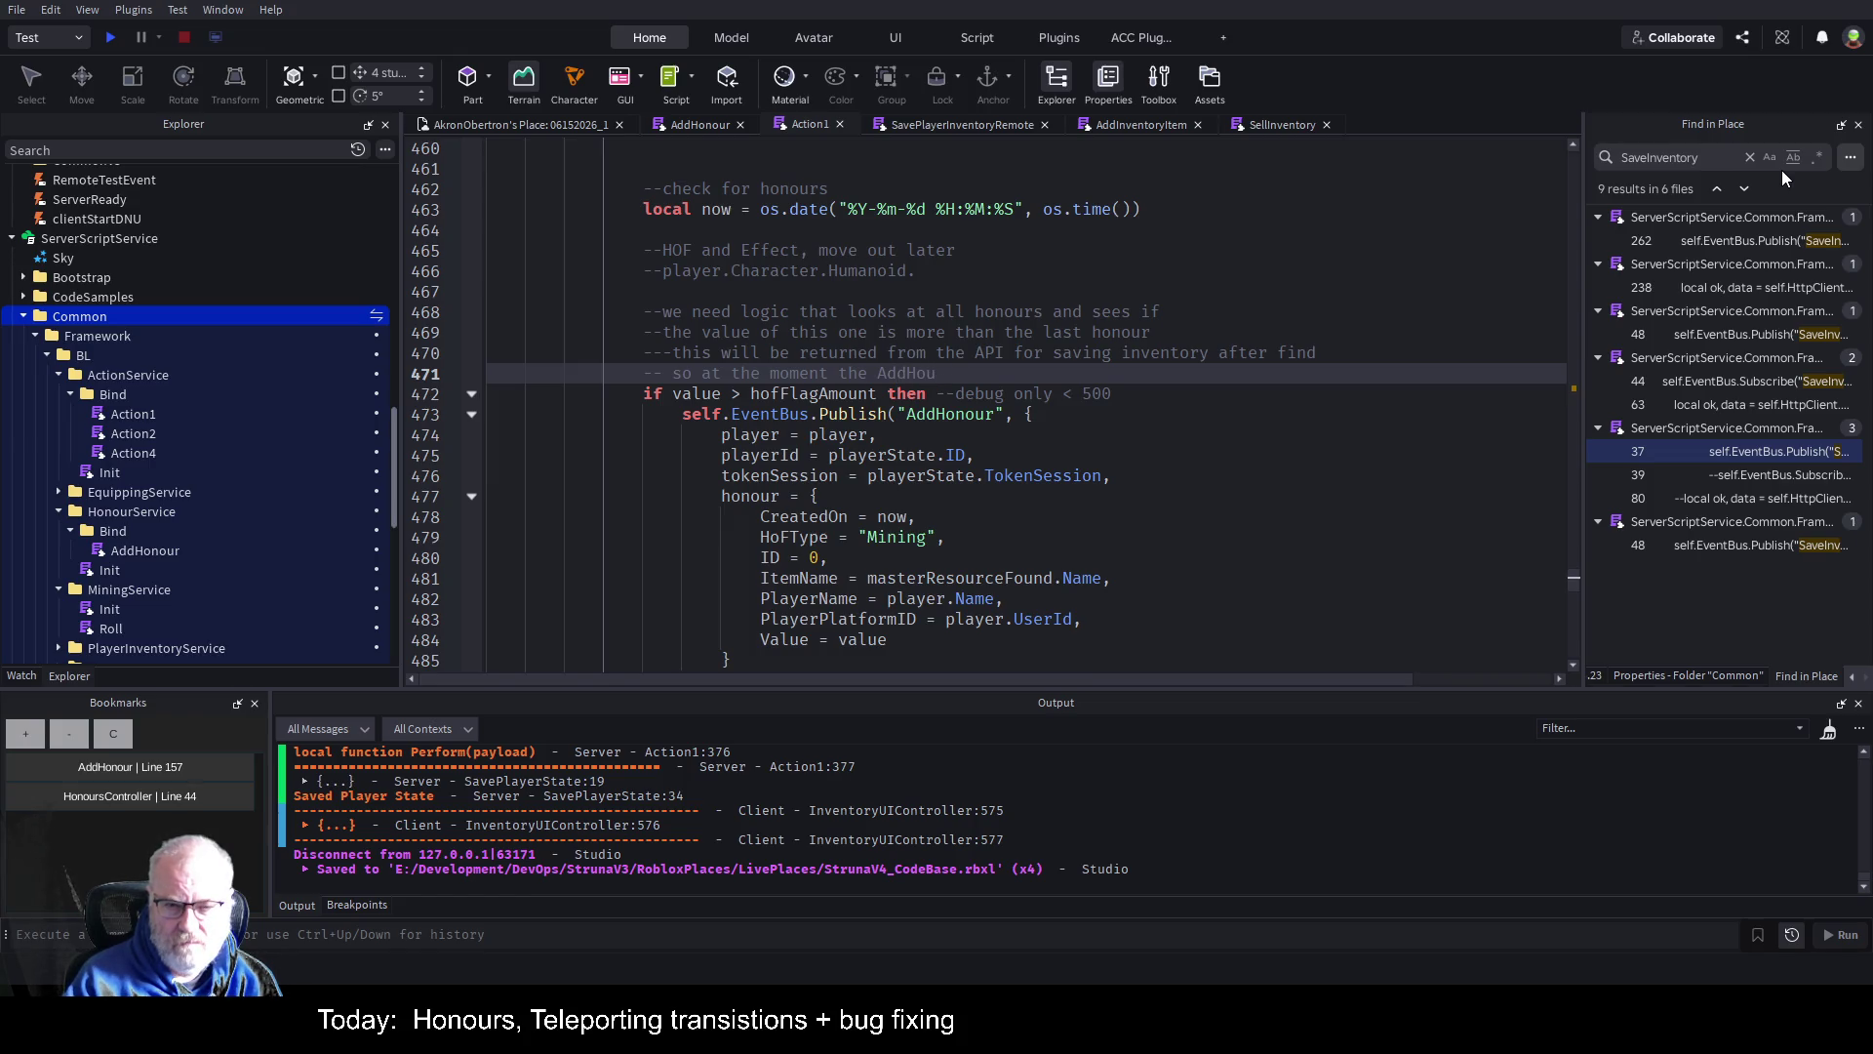
pyautogui.write('our')
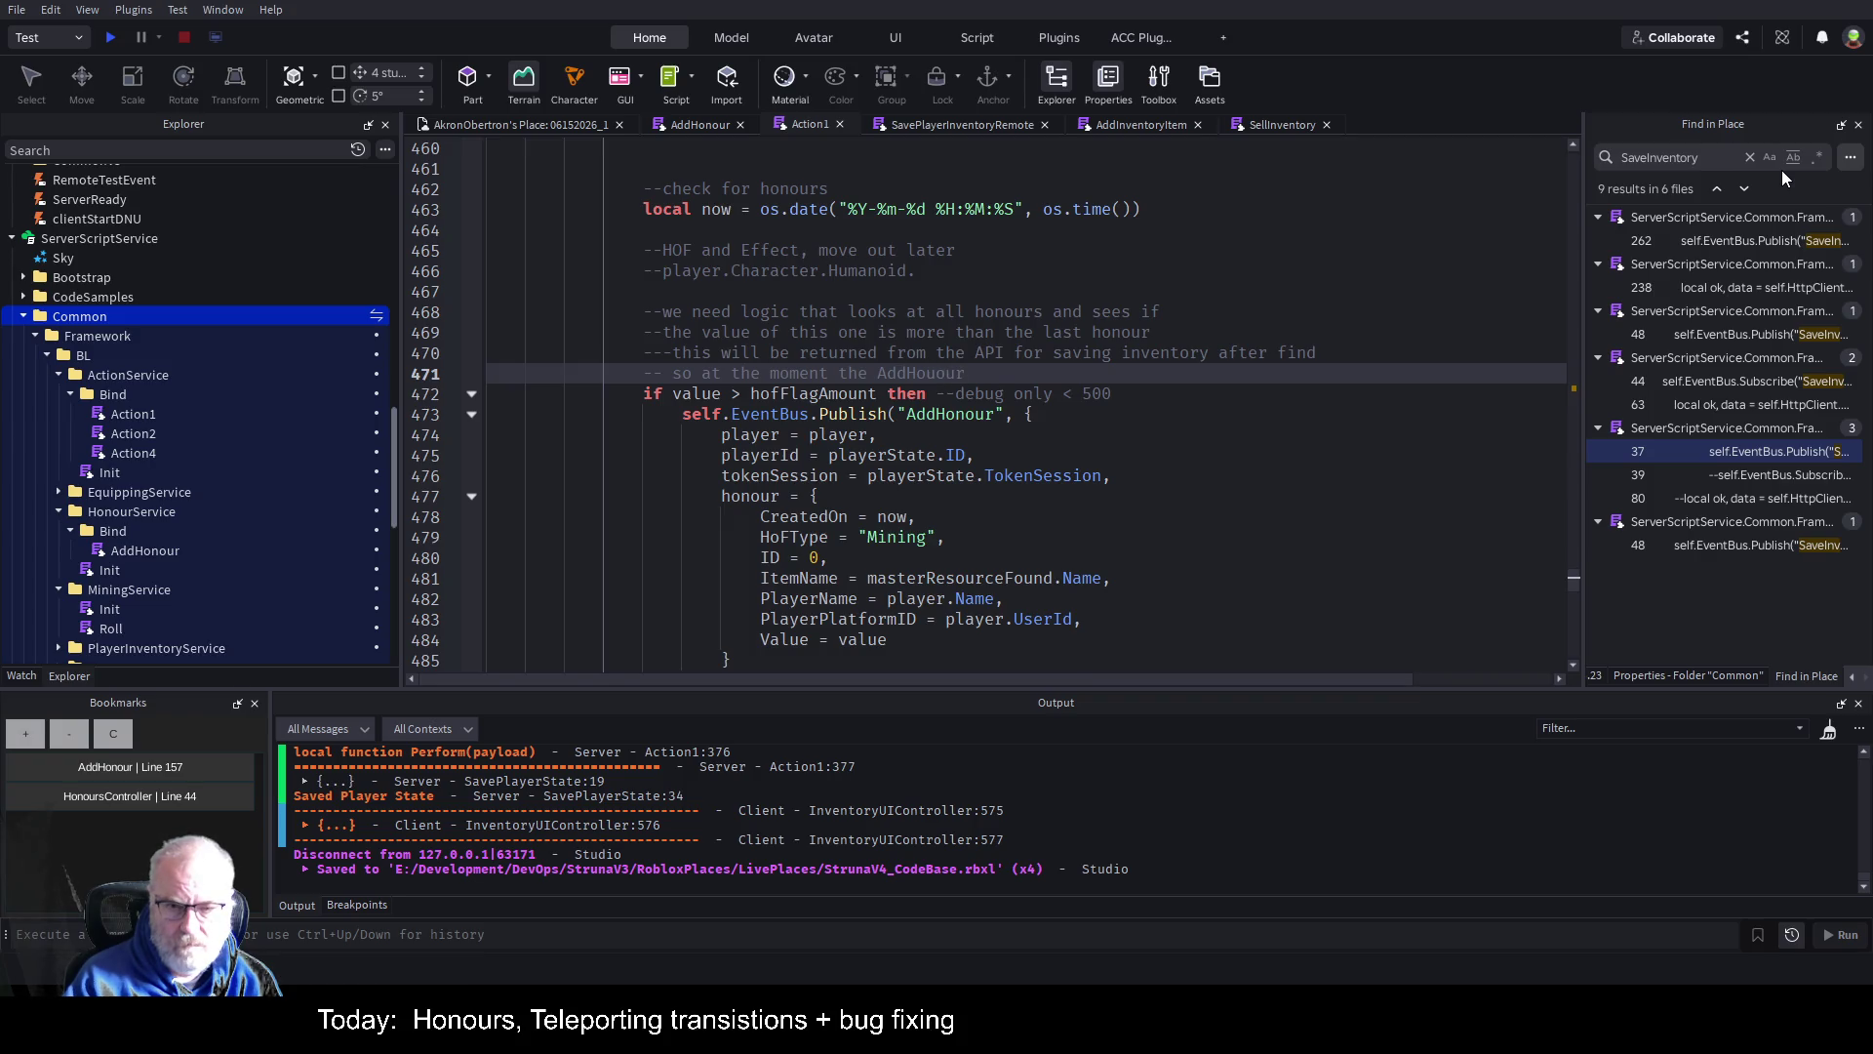
pyautogui.write(' E')
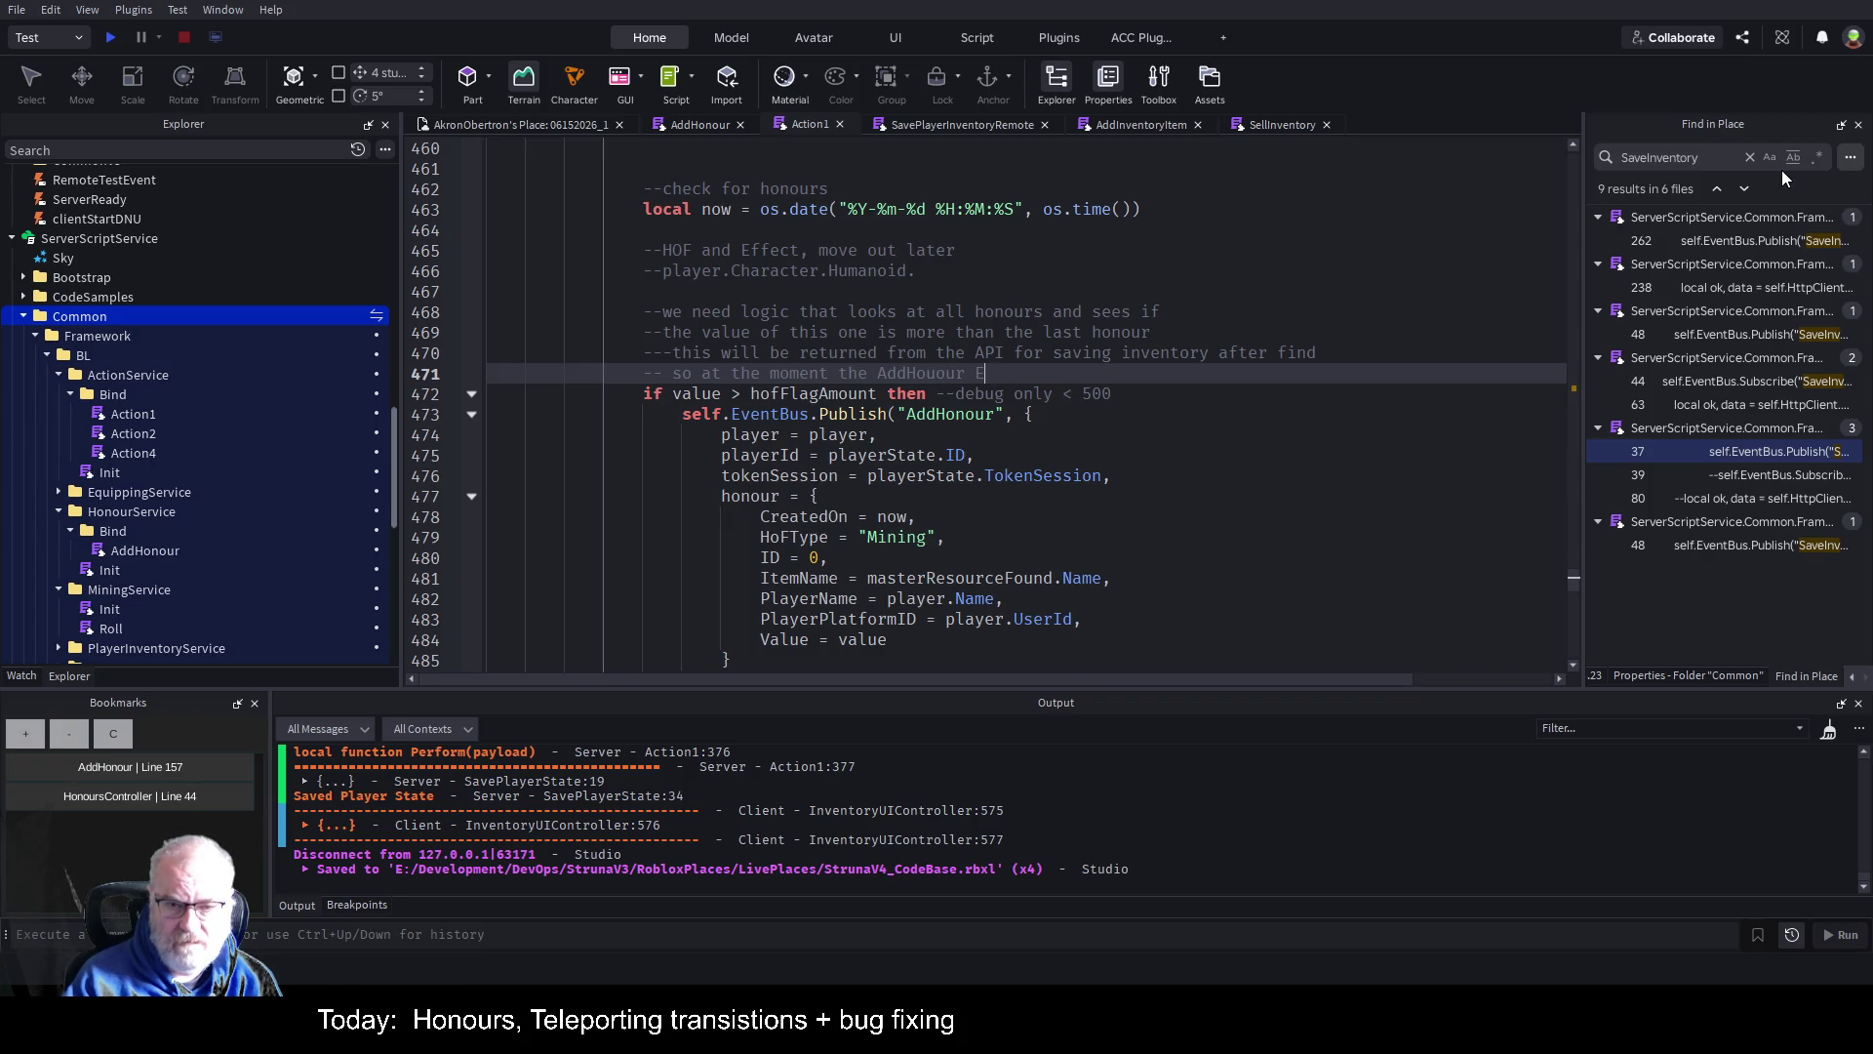
pyautogui.write('vent is more li')
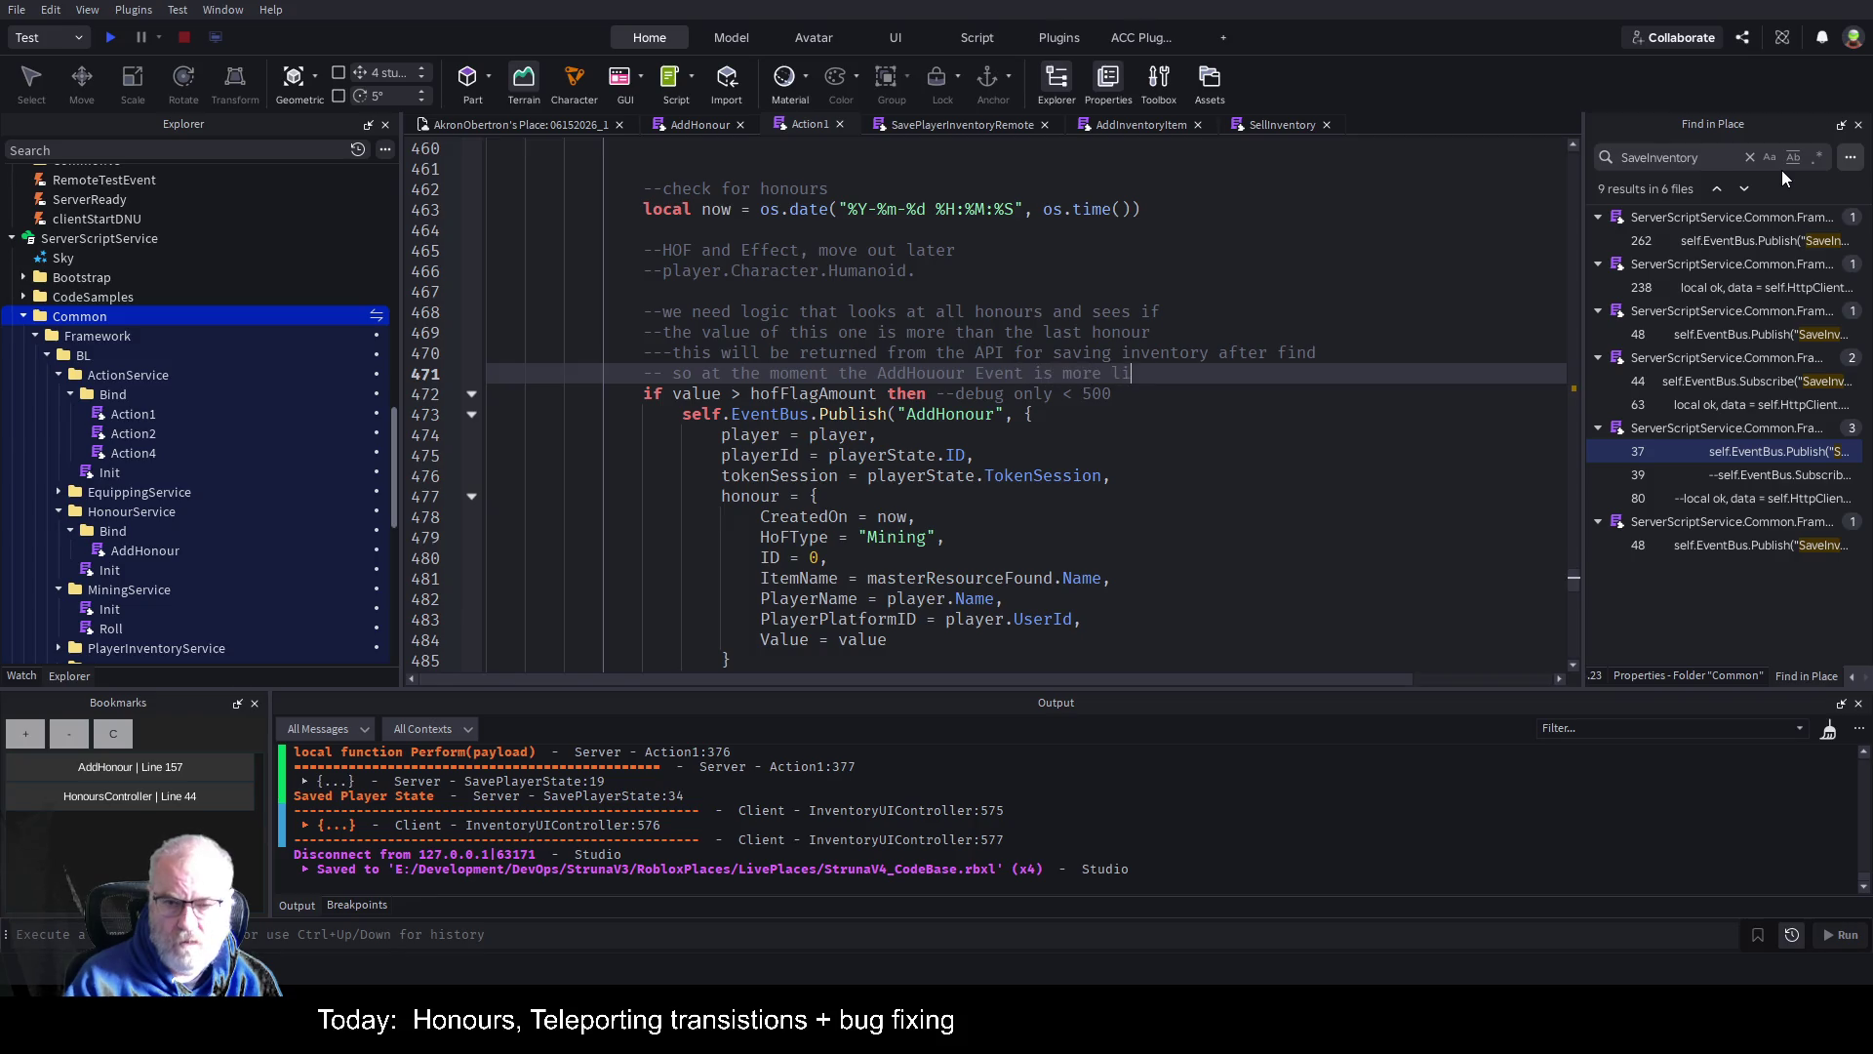
pyautogui.write('ke a')
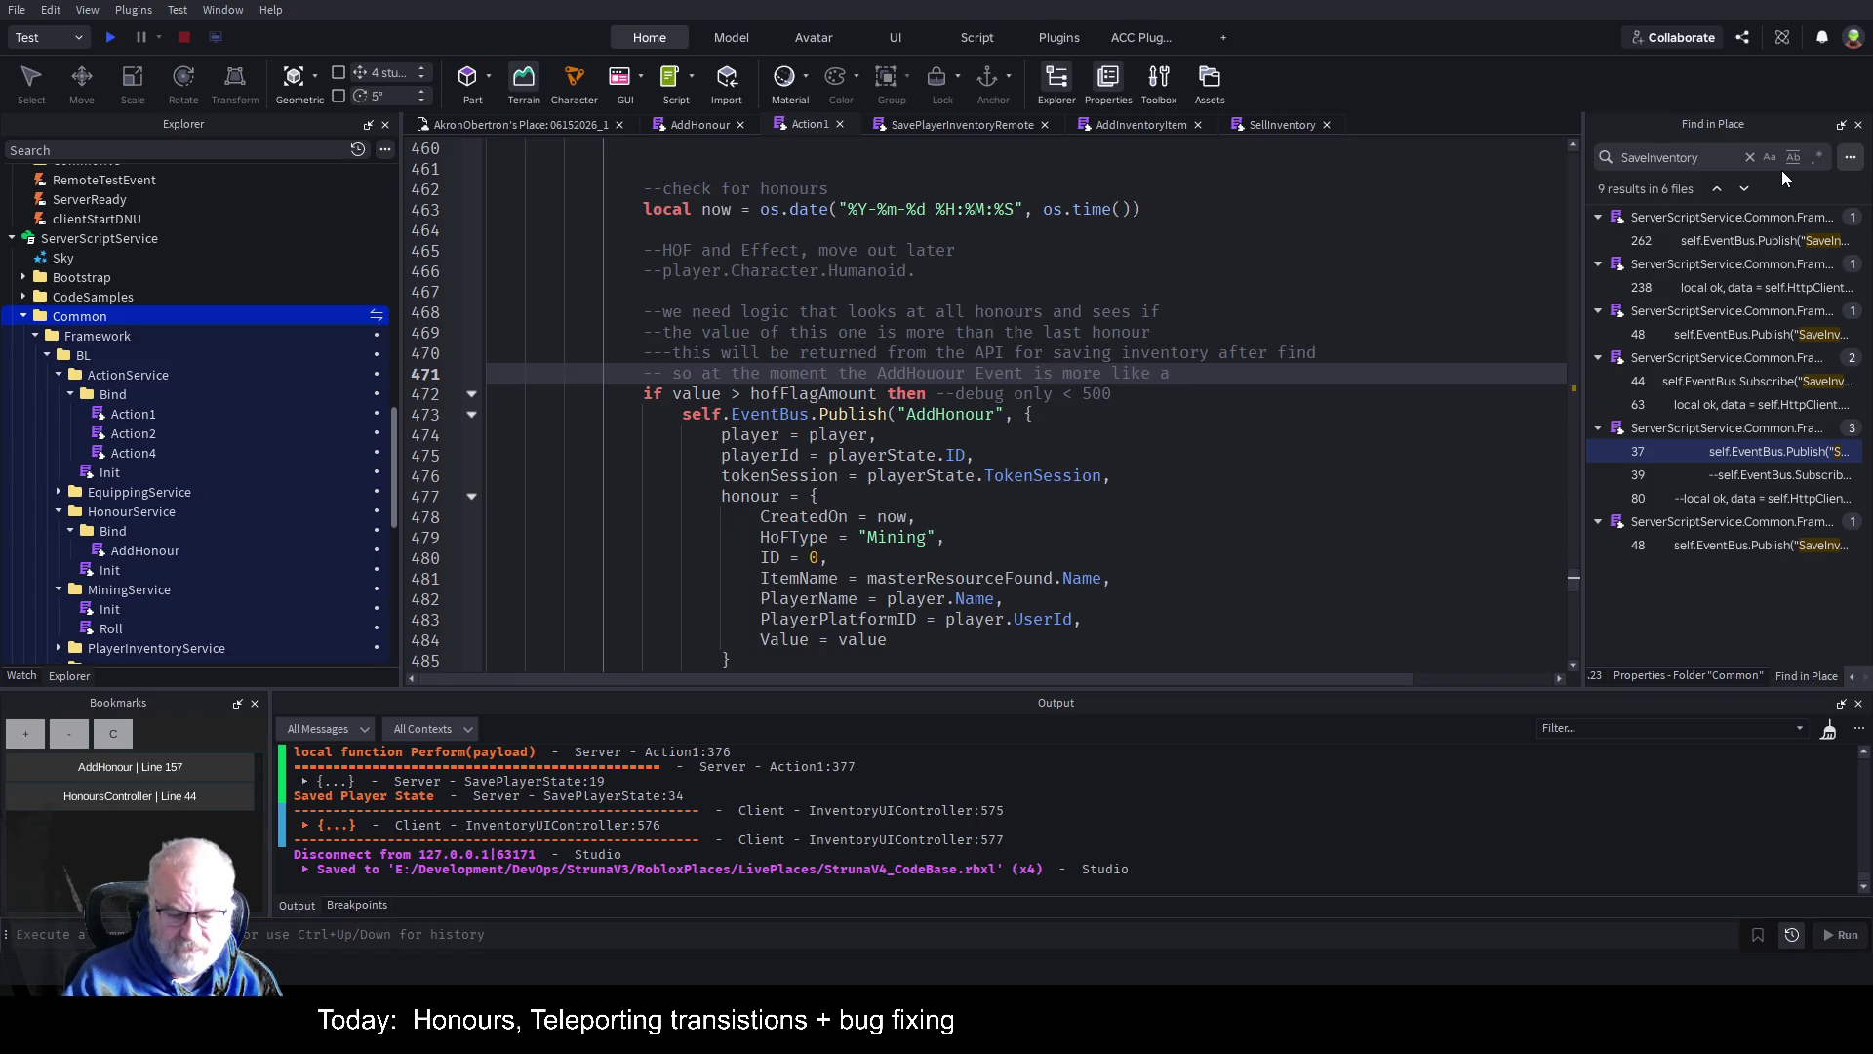
pyautogui.write(' genera')
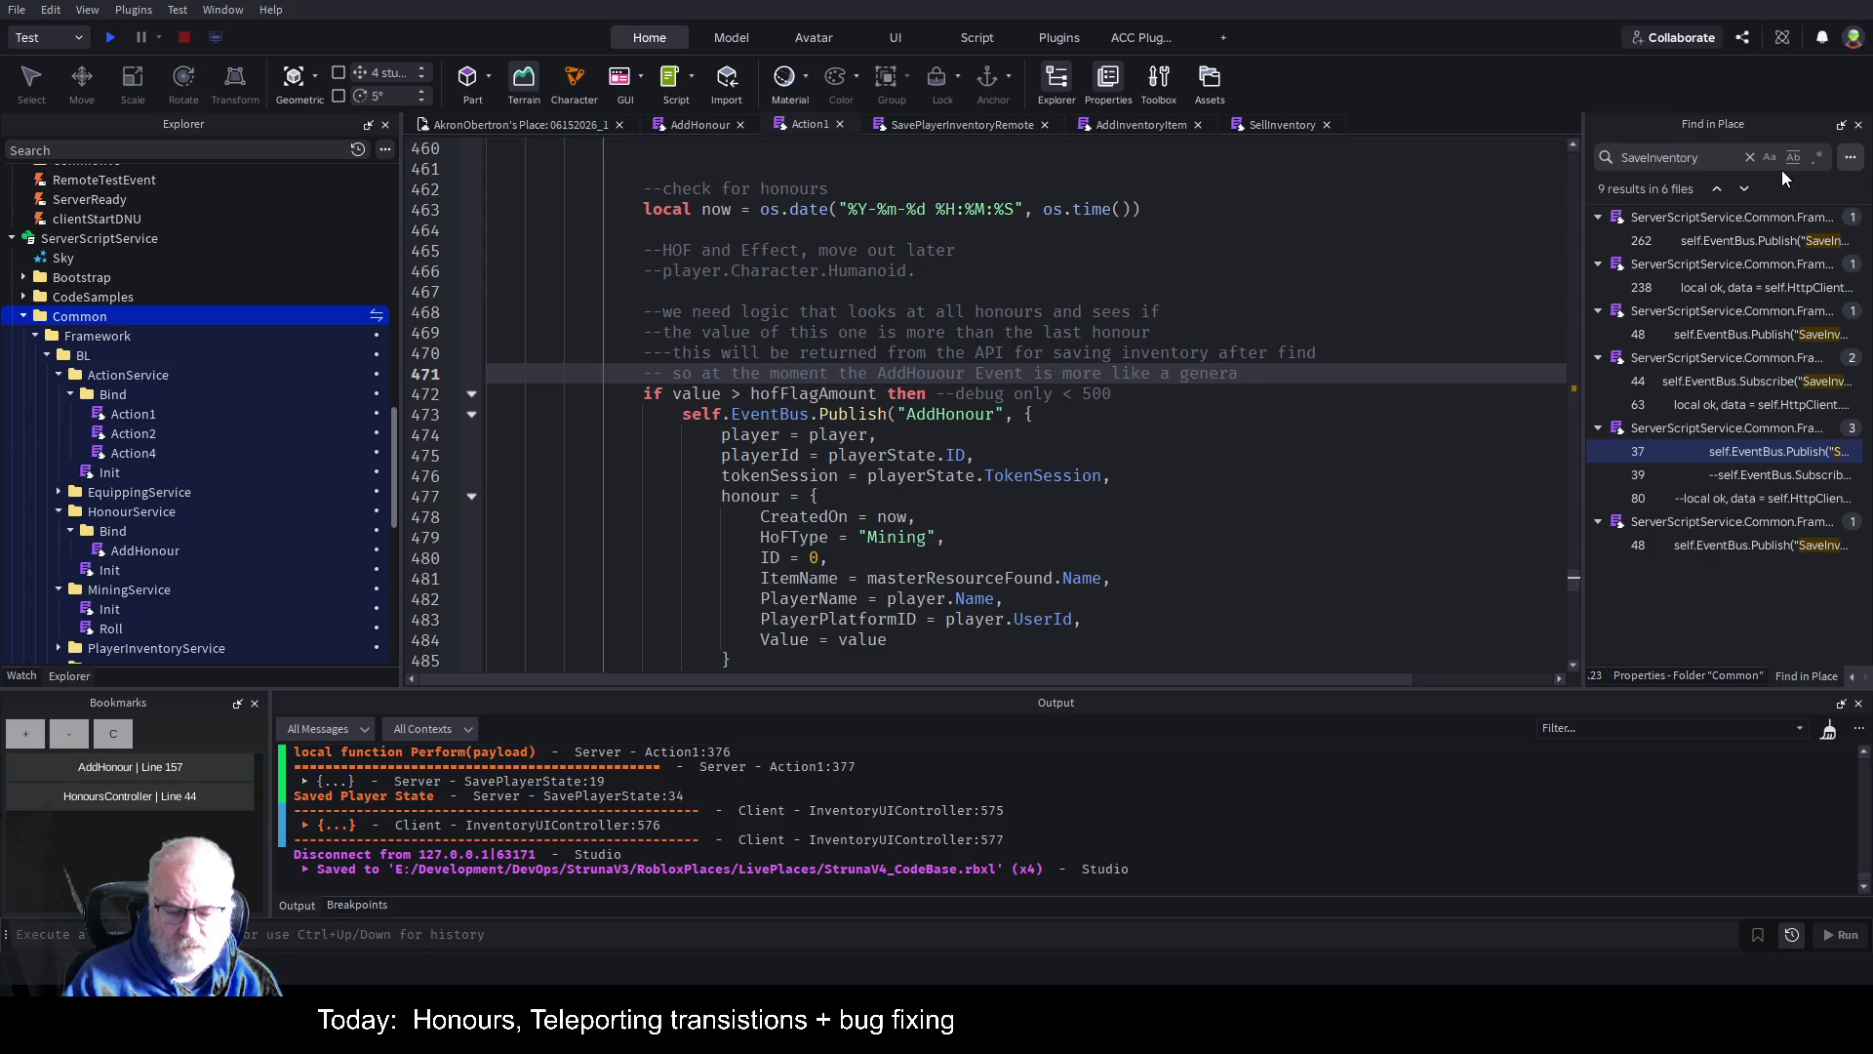
pyautogui.write('l global m')
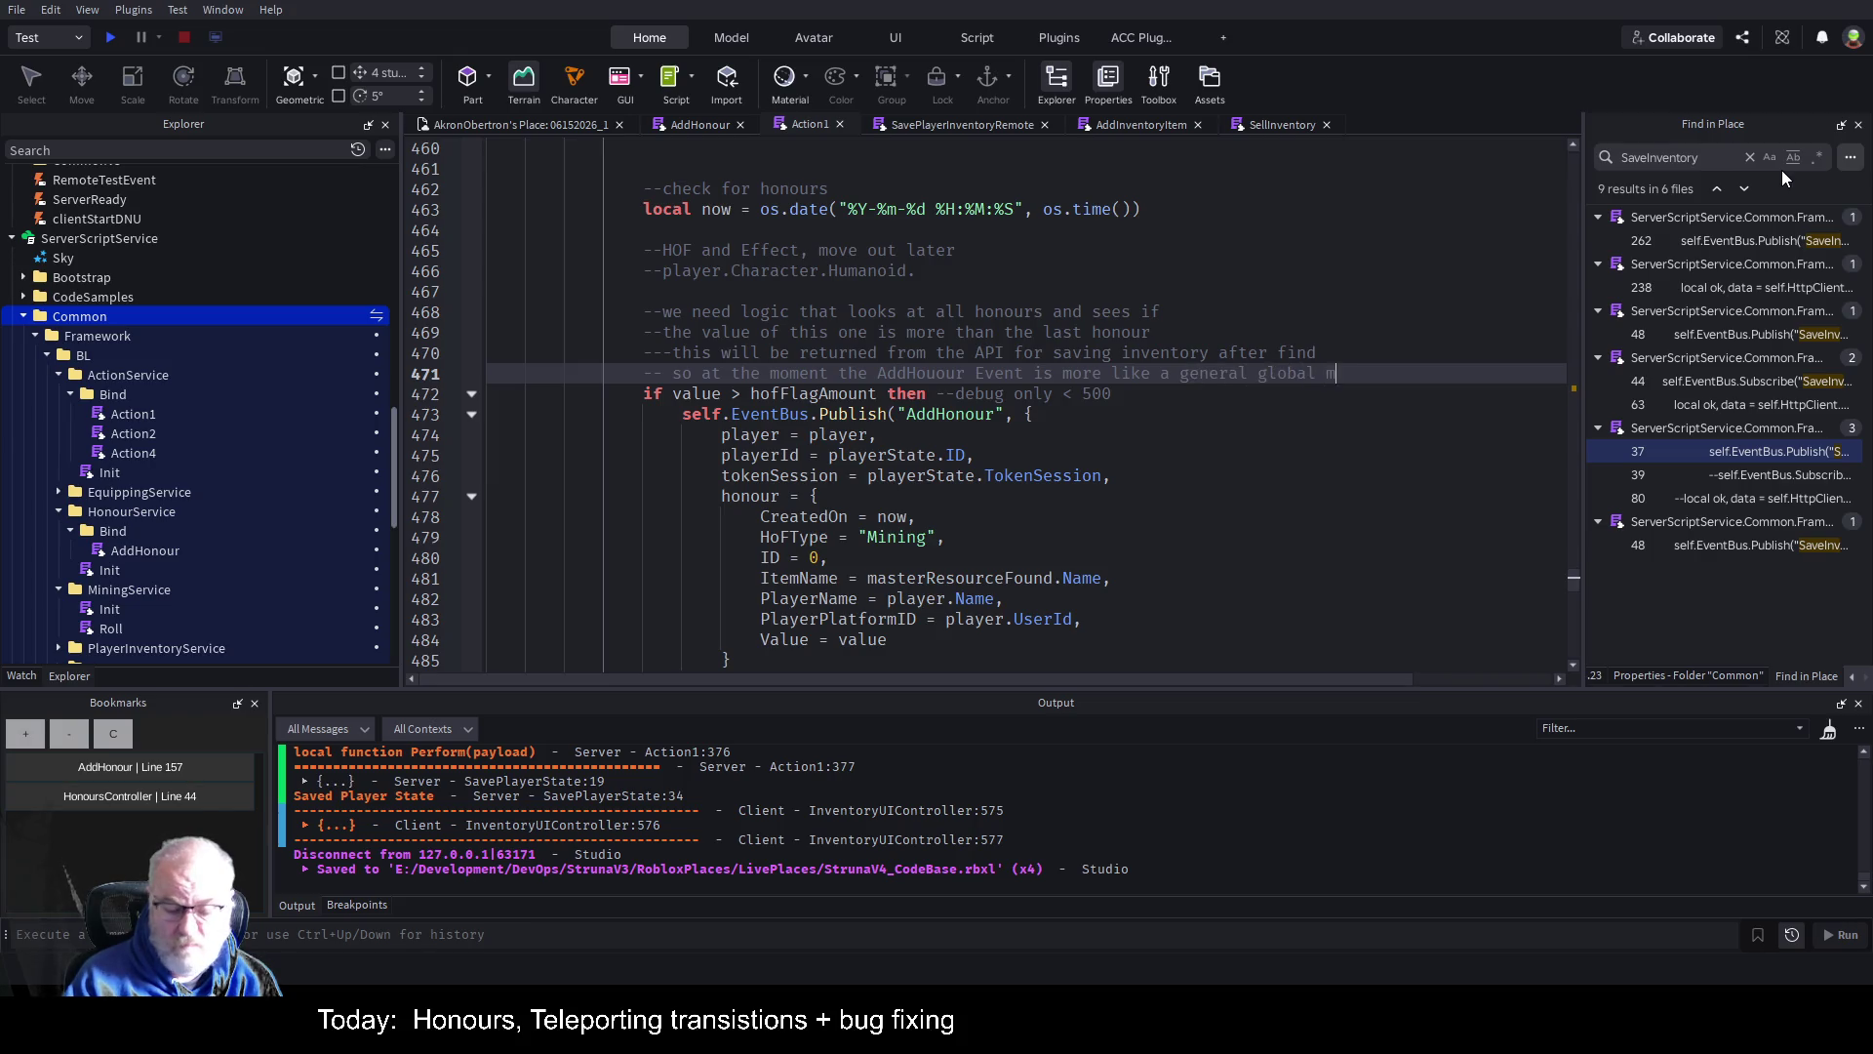
pyautogui.write('essage to us')
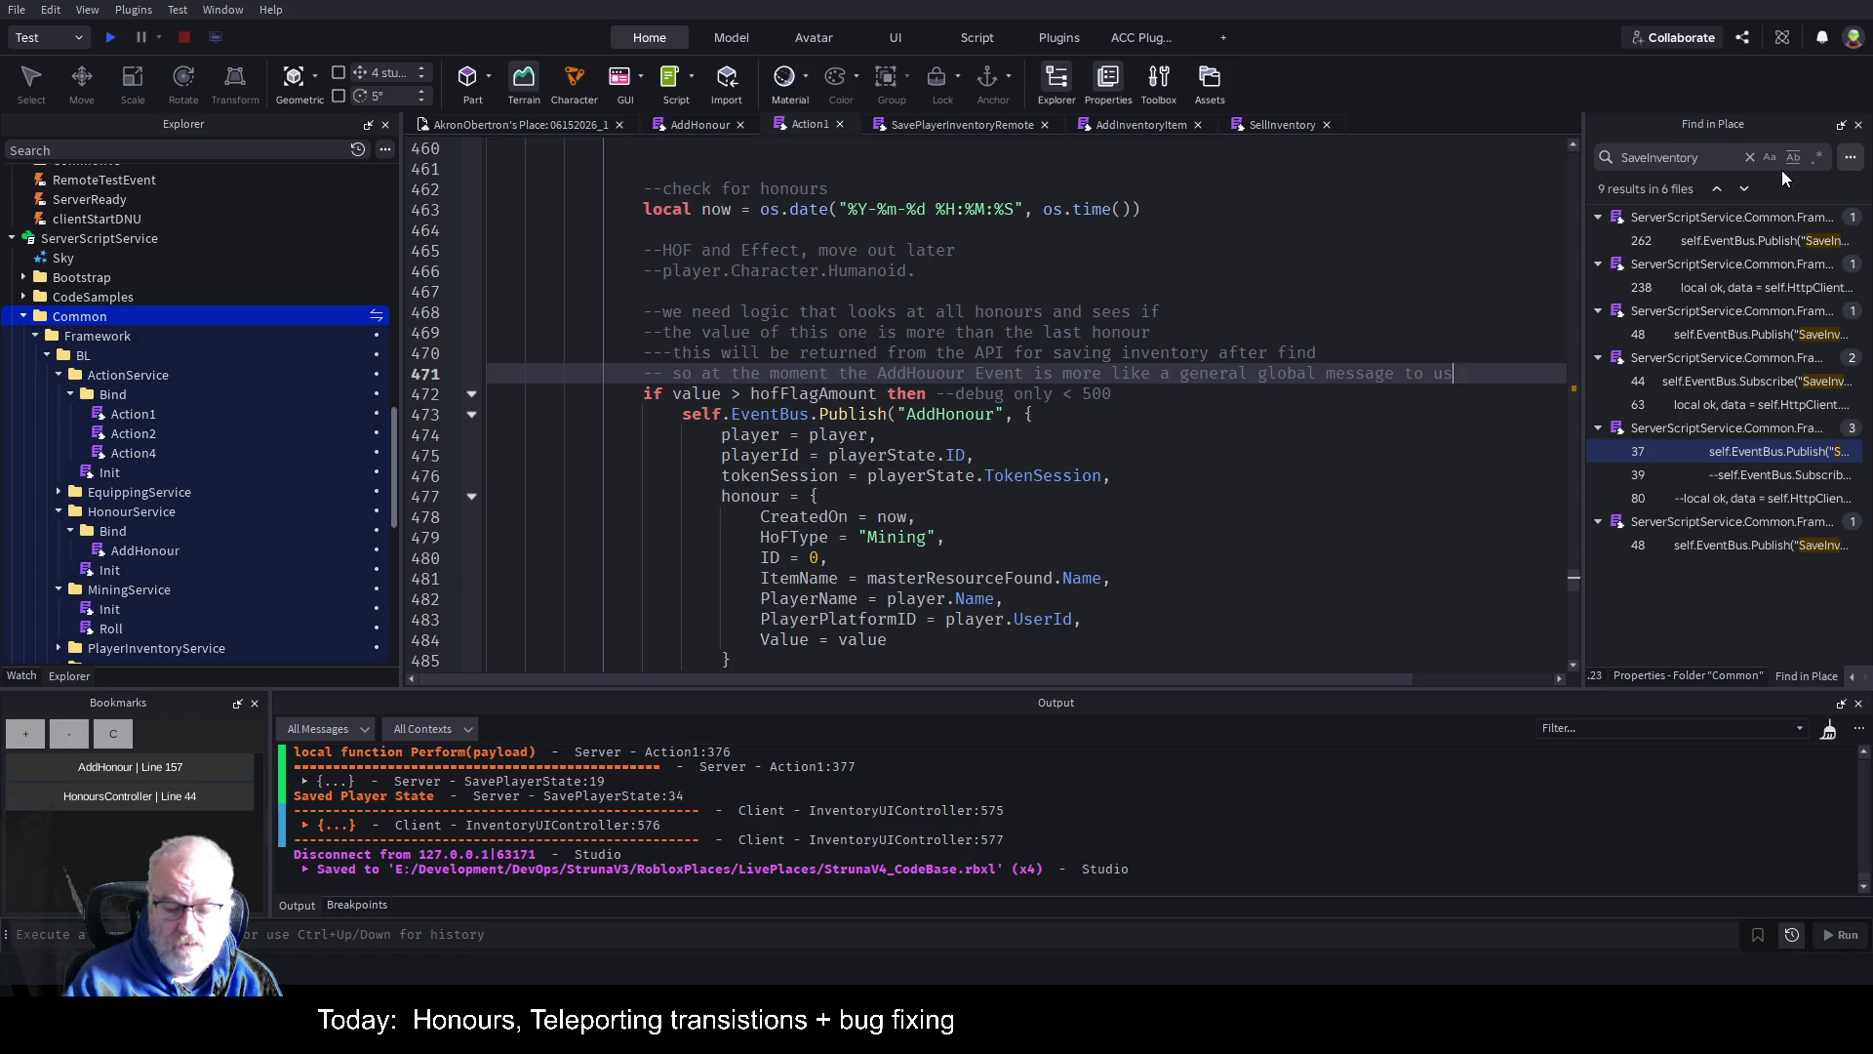
pyautogui.write('ers')
pyautogui.press('Return')
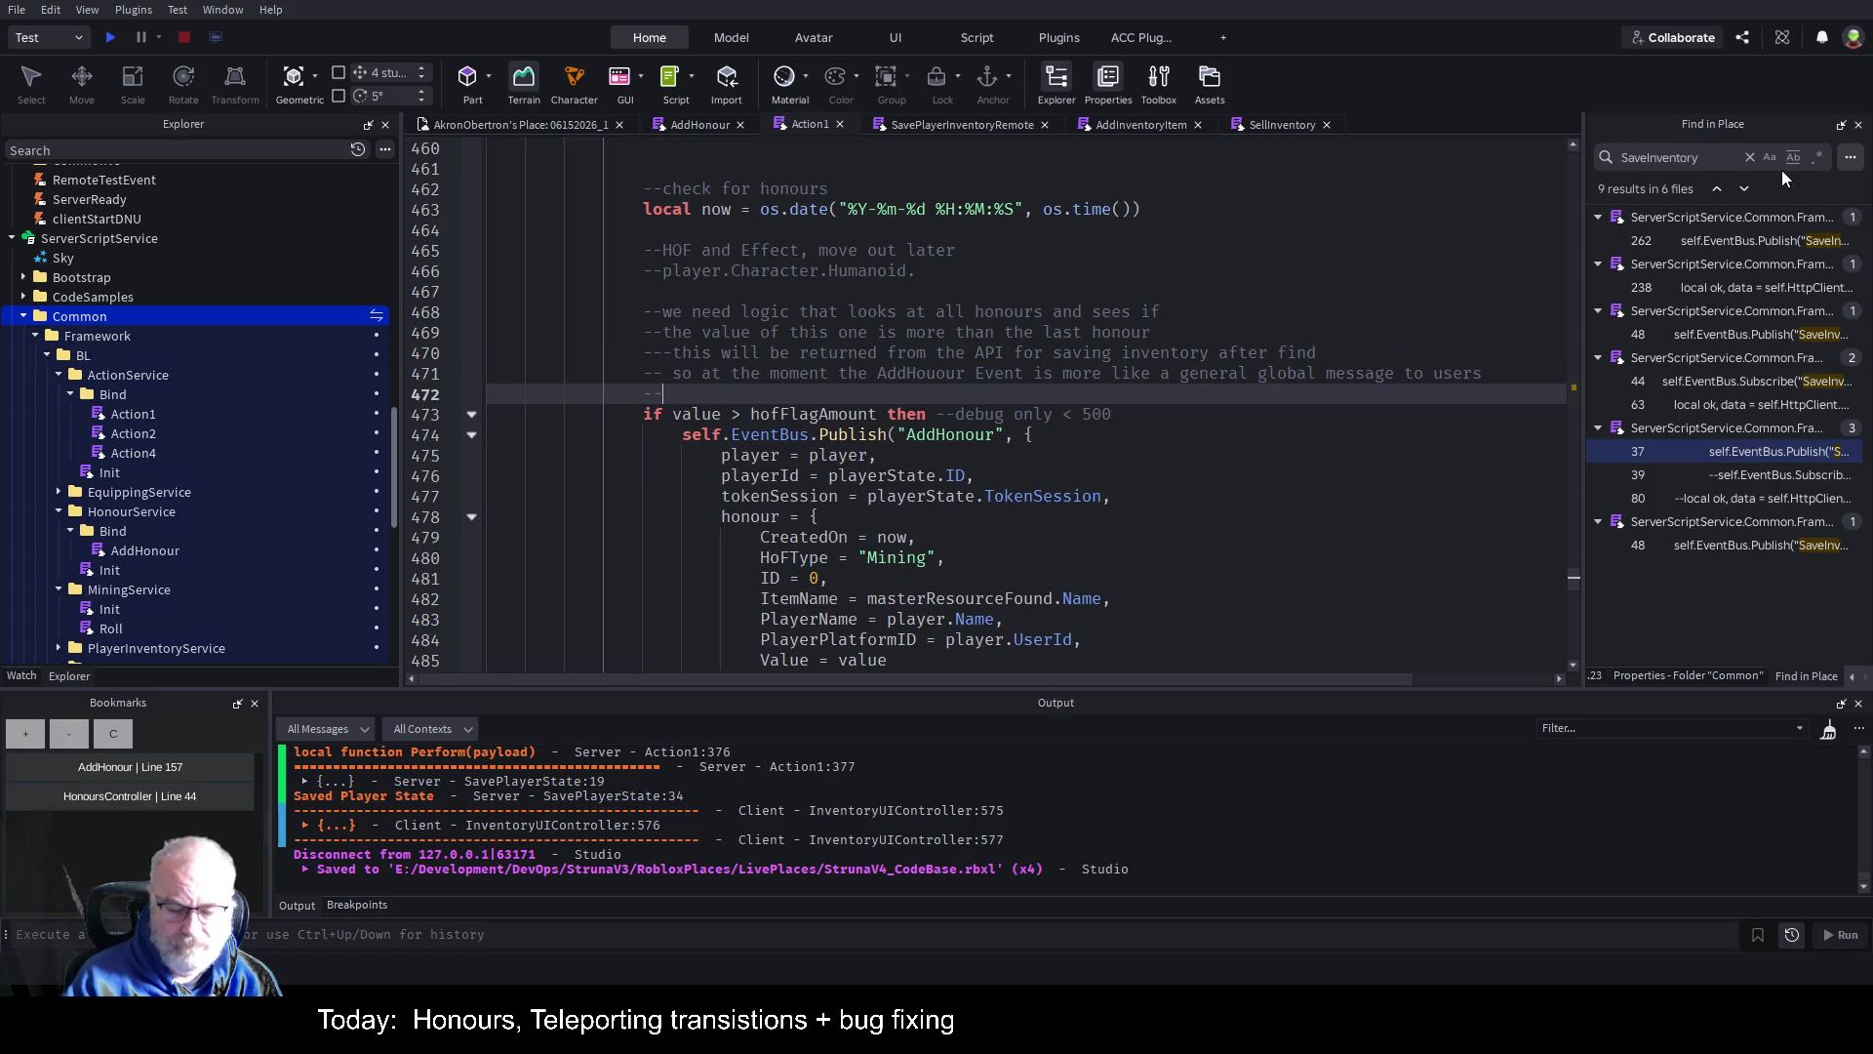
pyautogui.write('that a player ha')
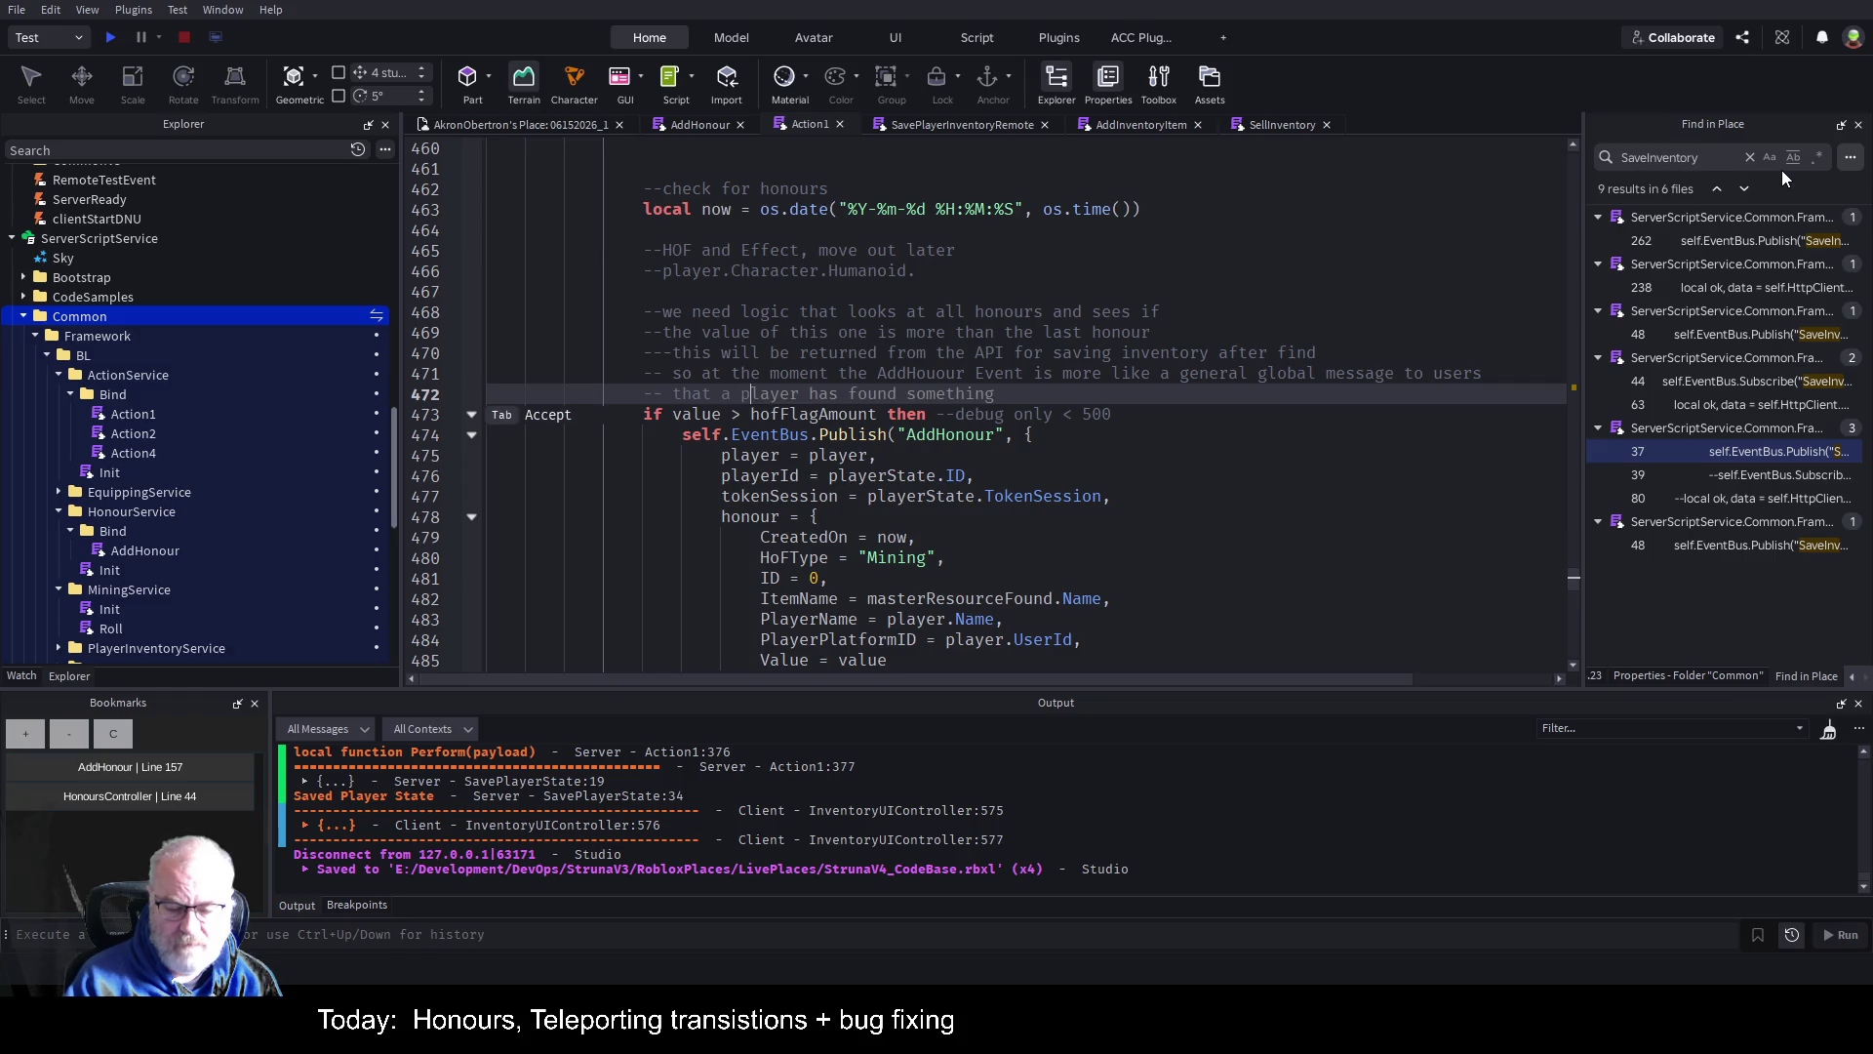
pyautogui.write('s found ')
pyautogui.write('something')
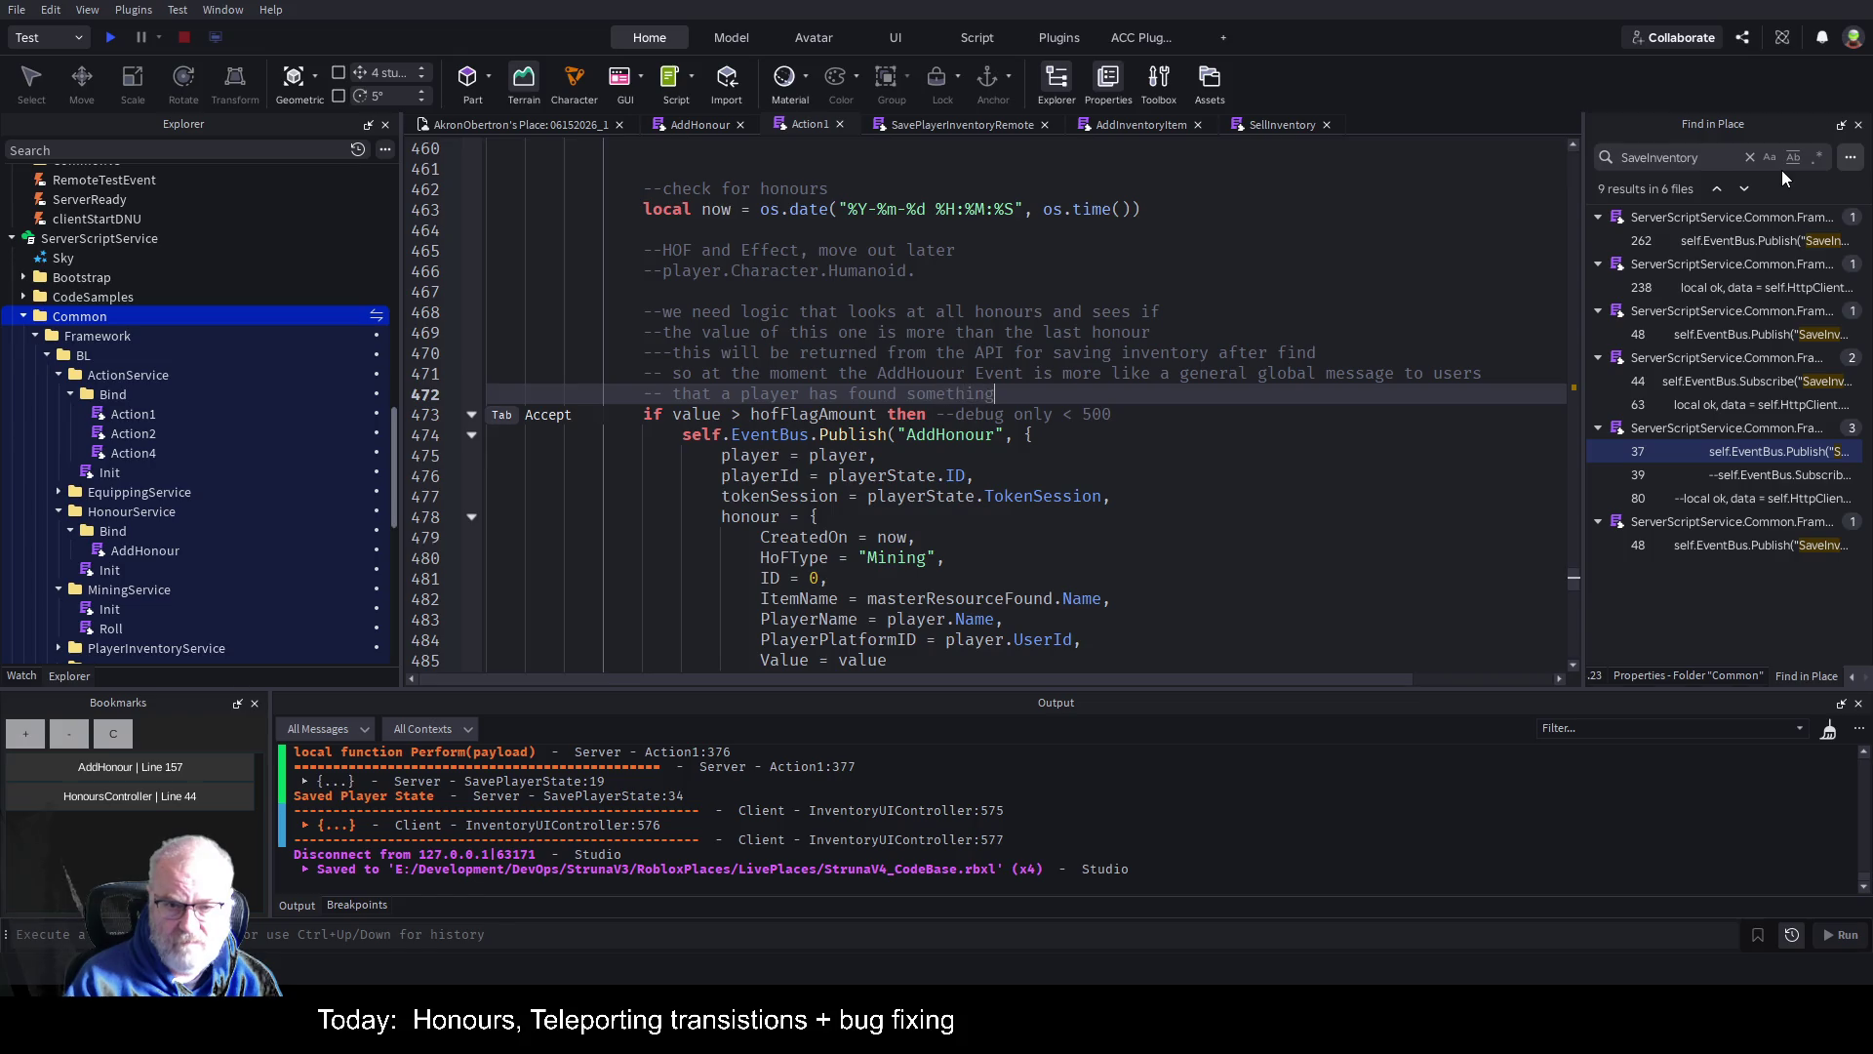
pyautogui.write(' big but')
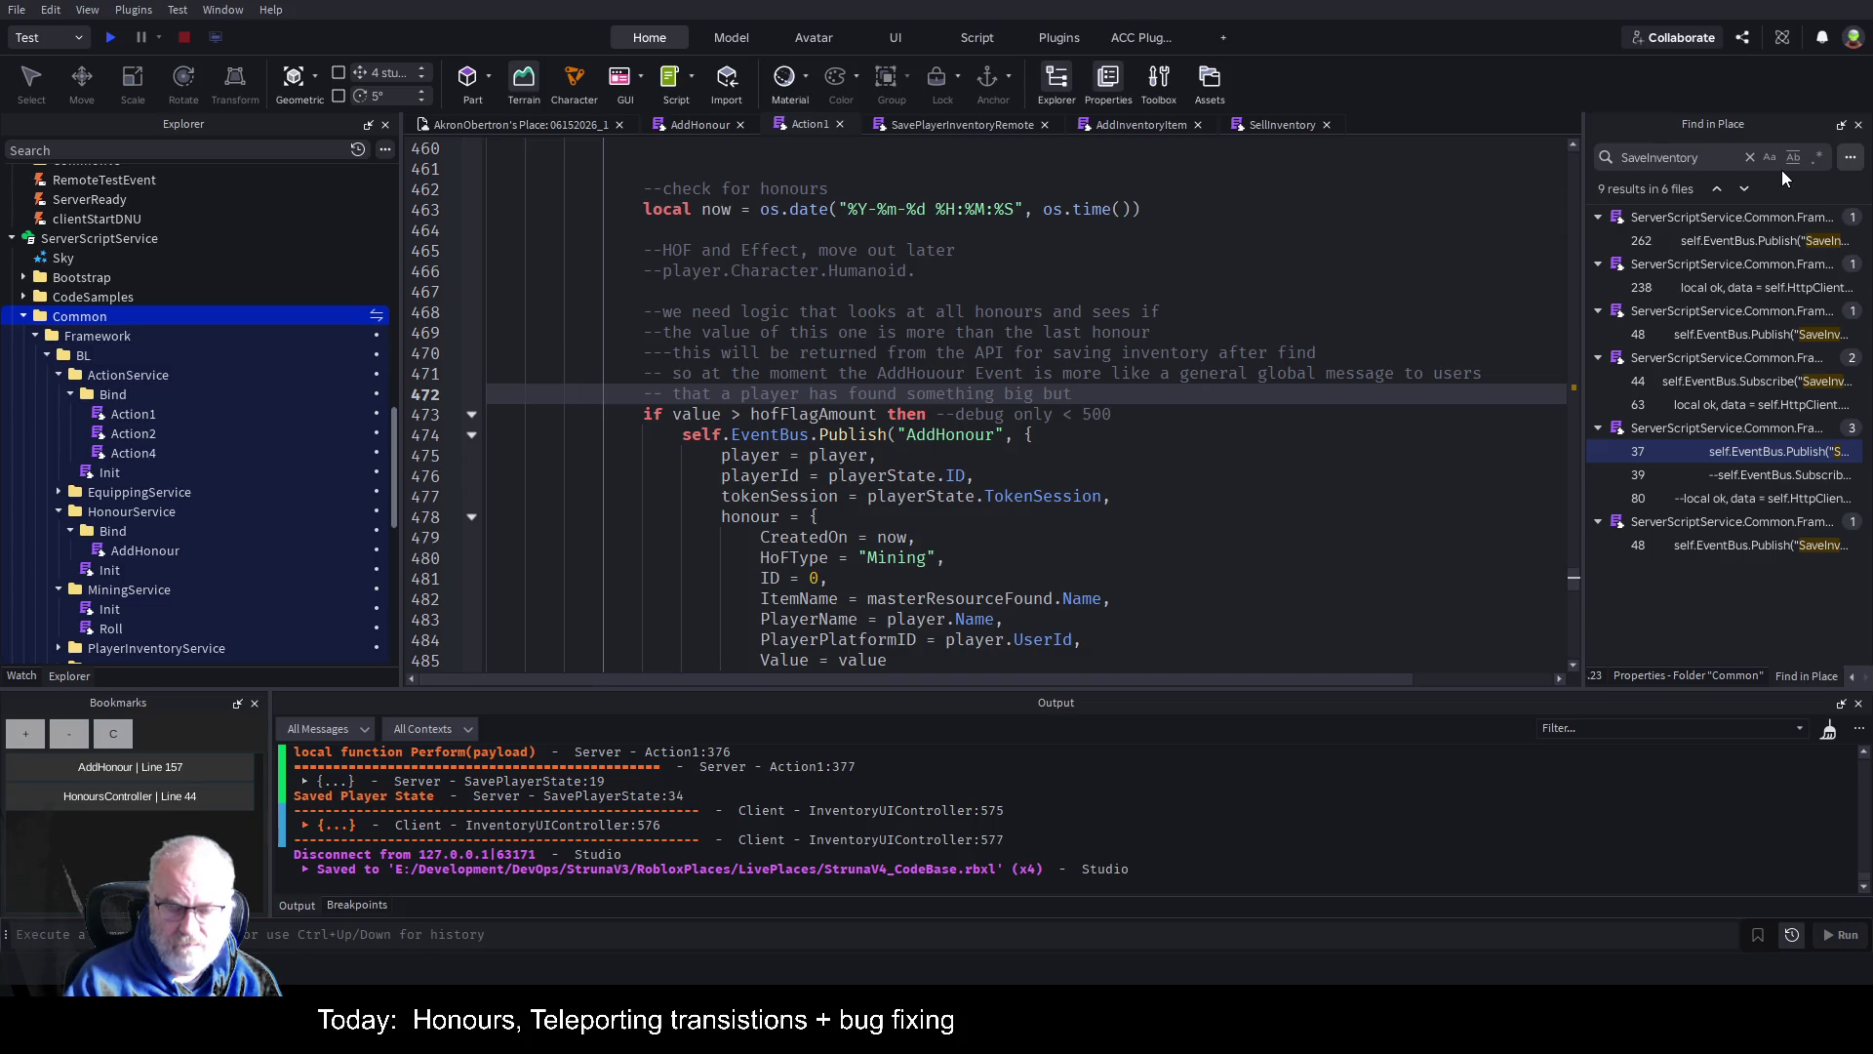
pyautogui.write(' seperate t')
pyautogui.write('o an hour')
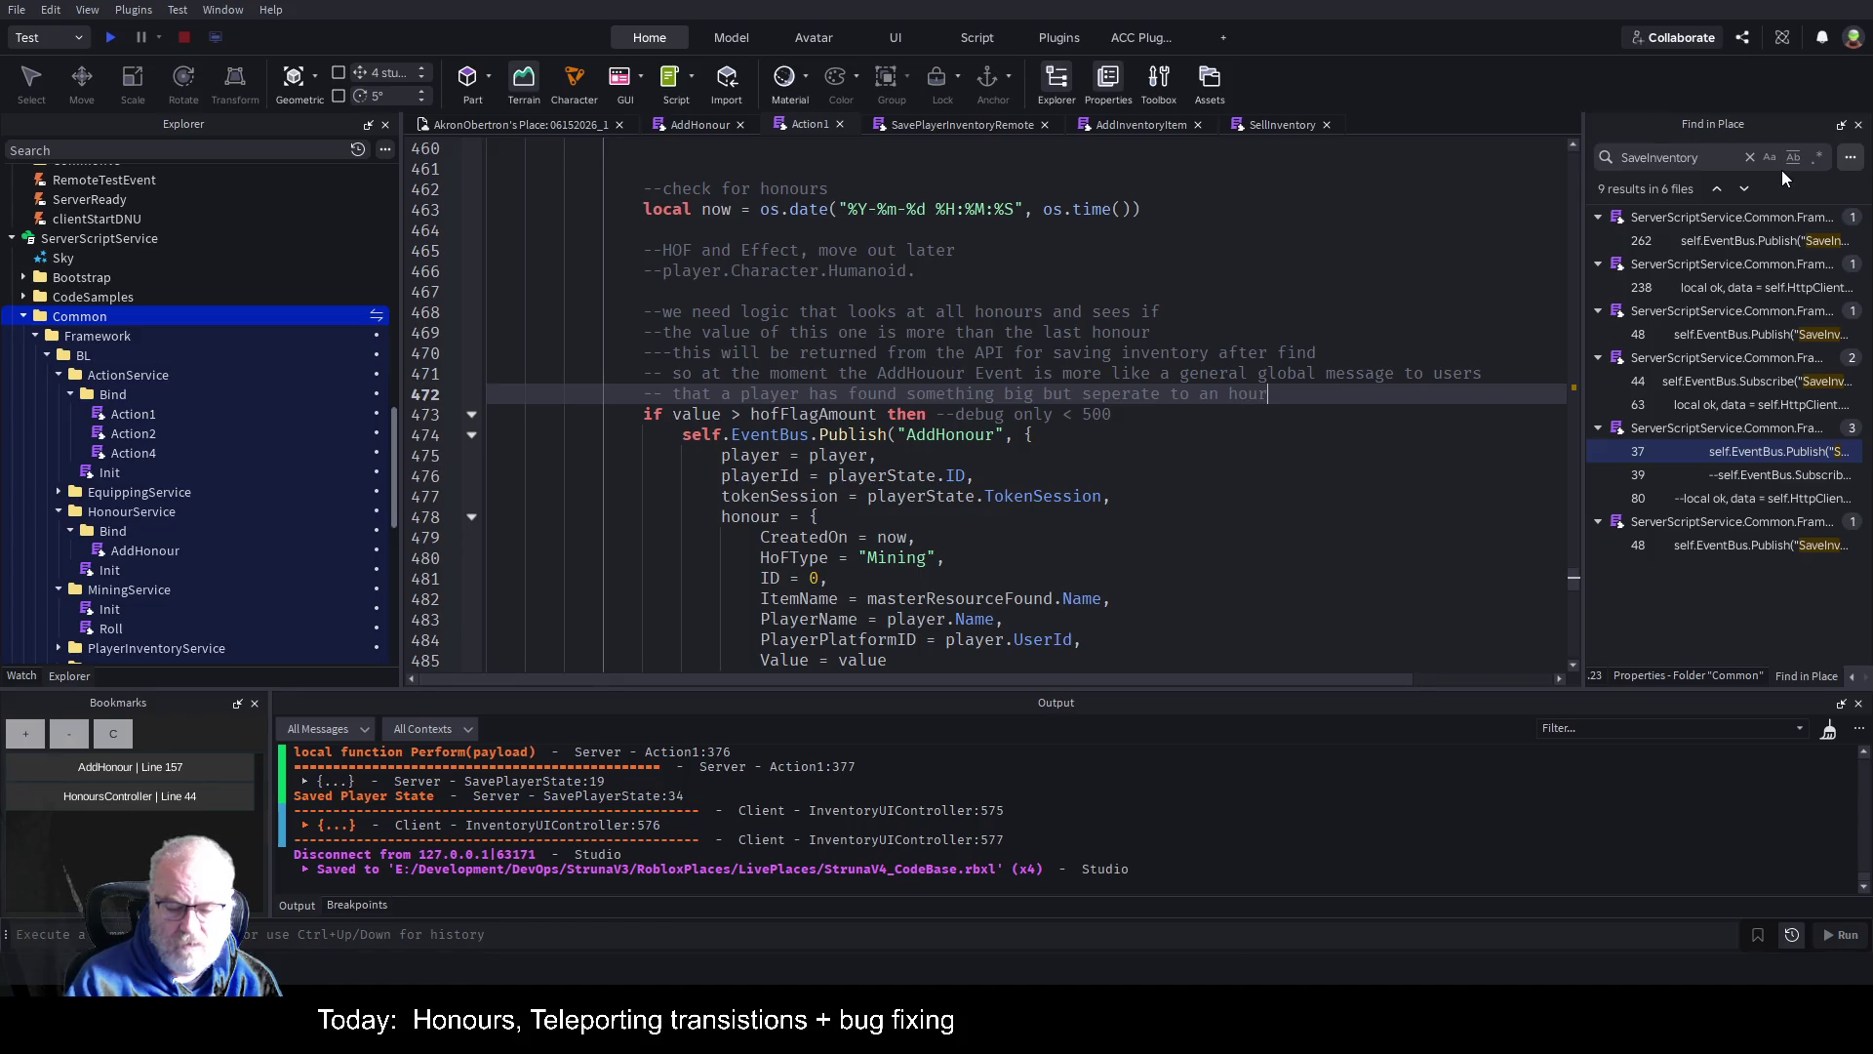
pyautogui.write('our')
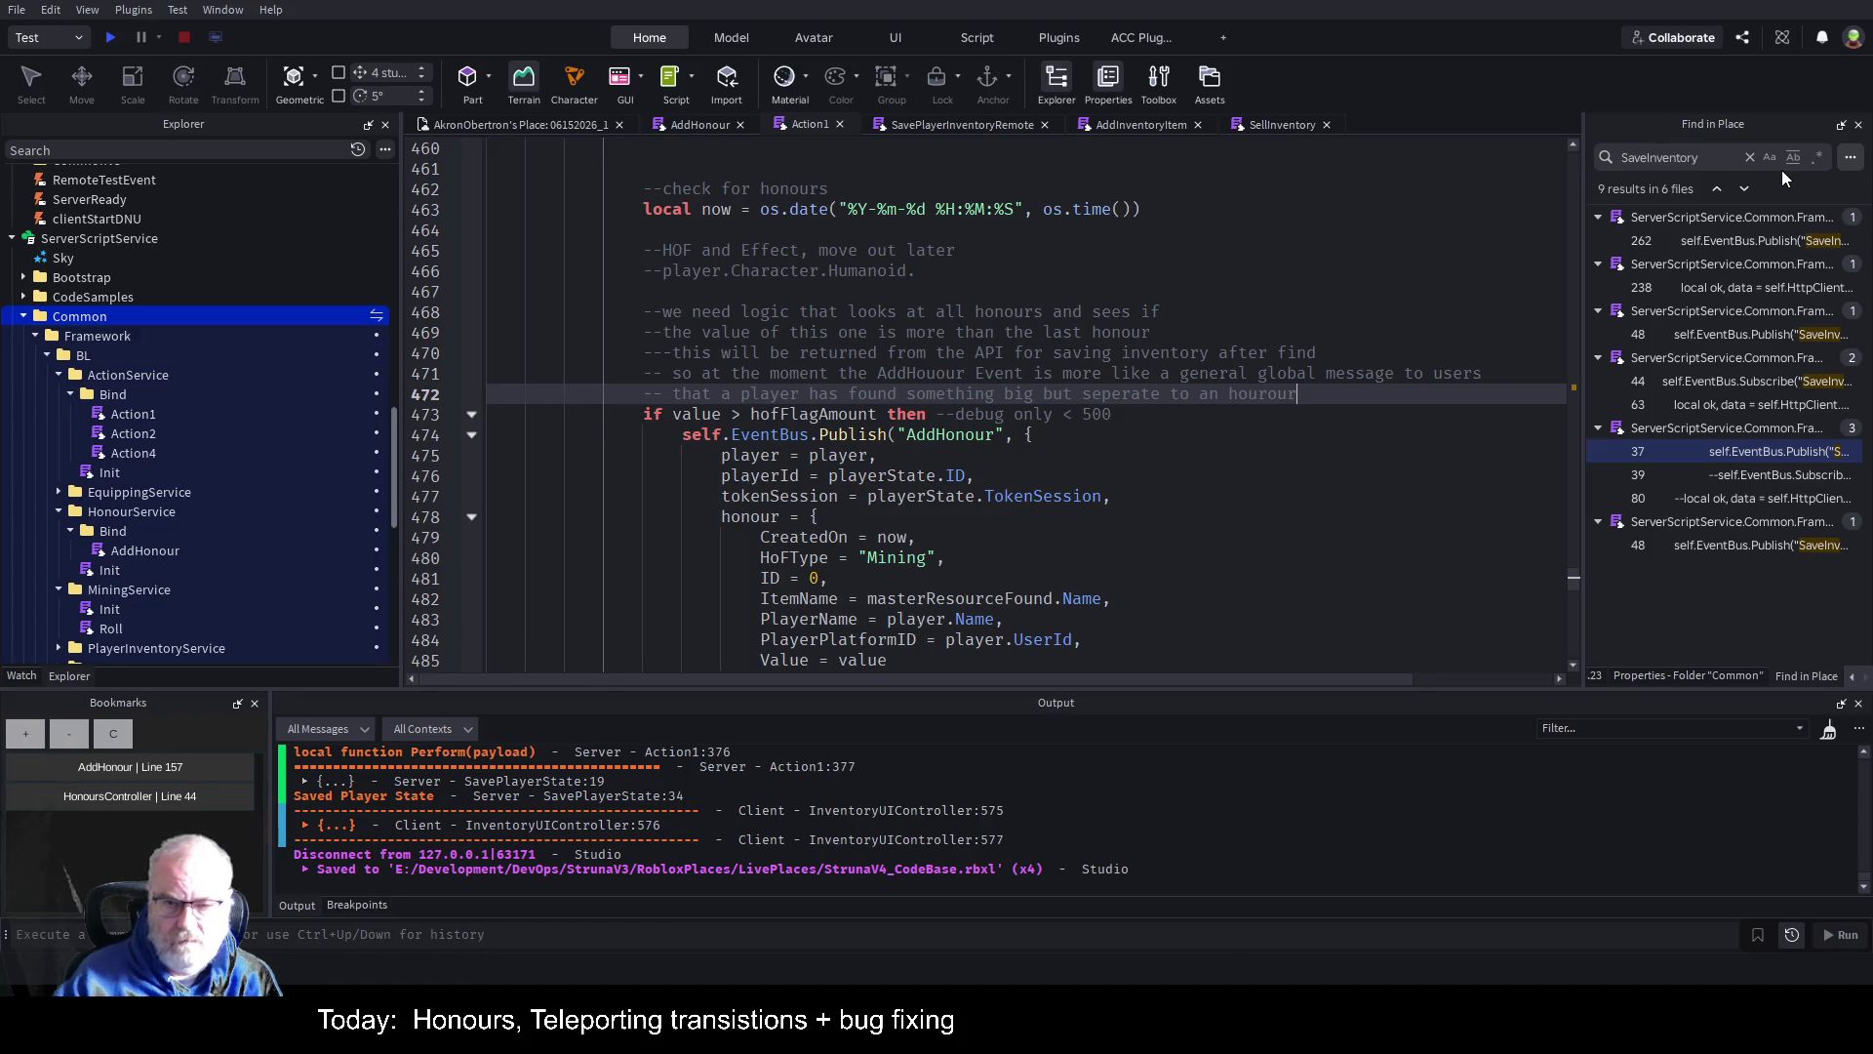
# Save the new comments, then enter 100 on the hofFlagAmount line and save.
pyautogui.hotkey('ctrl', 's')
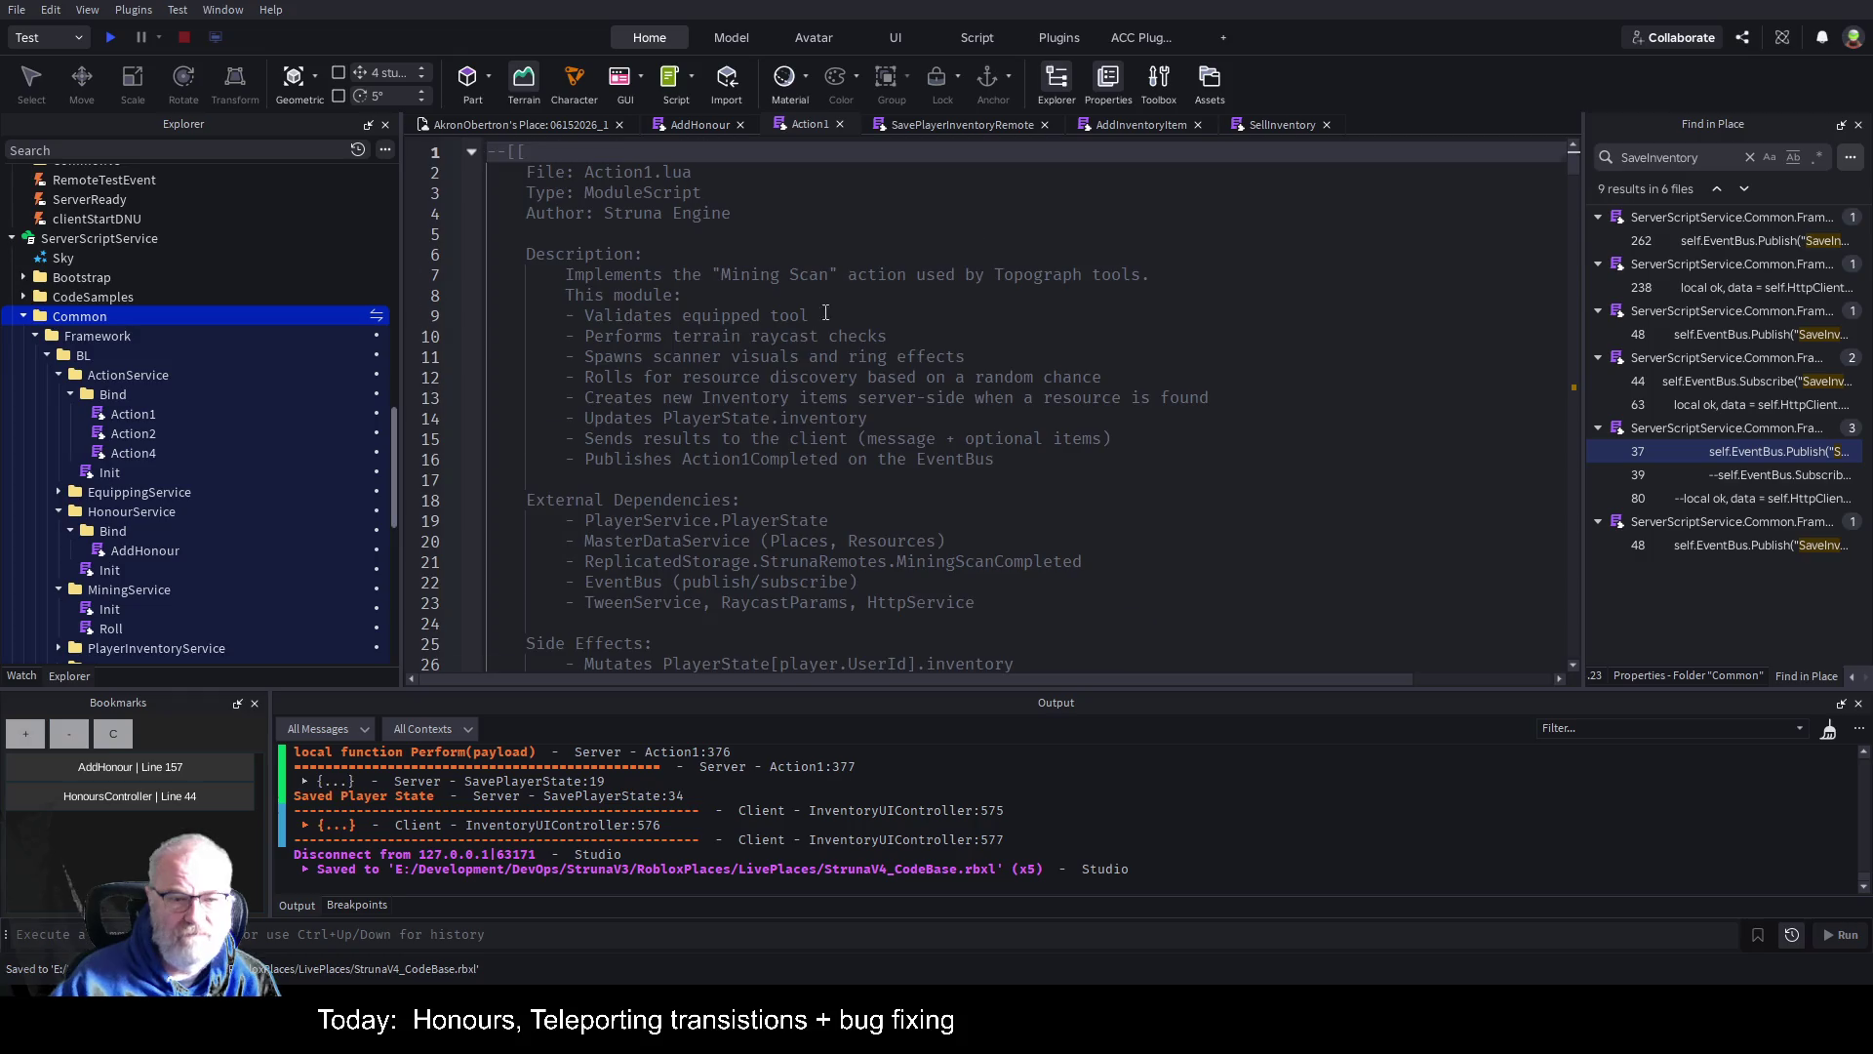
pyautogui.scroll(-8, 825, 312)
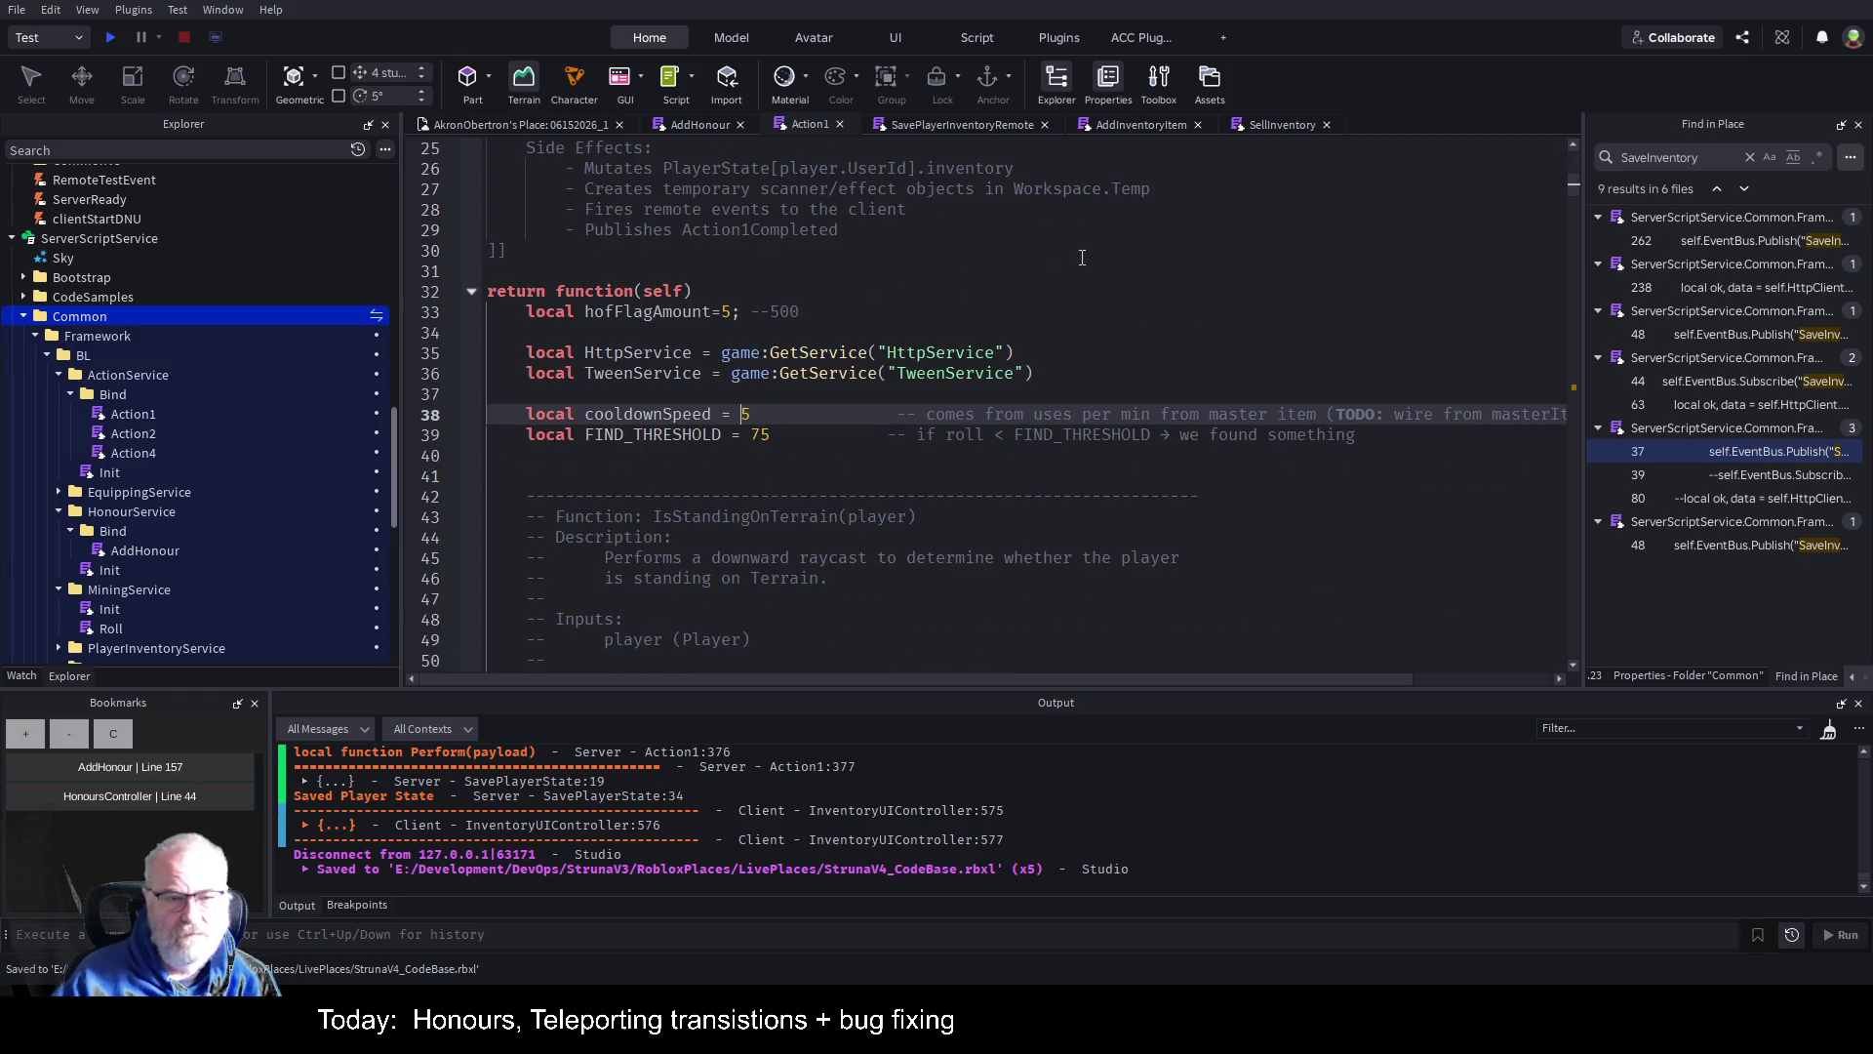
pyautogui.press('Up')
pyautogui.press('Up')
pyautogui.press('Up')
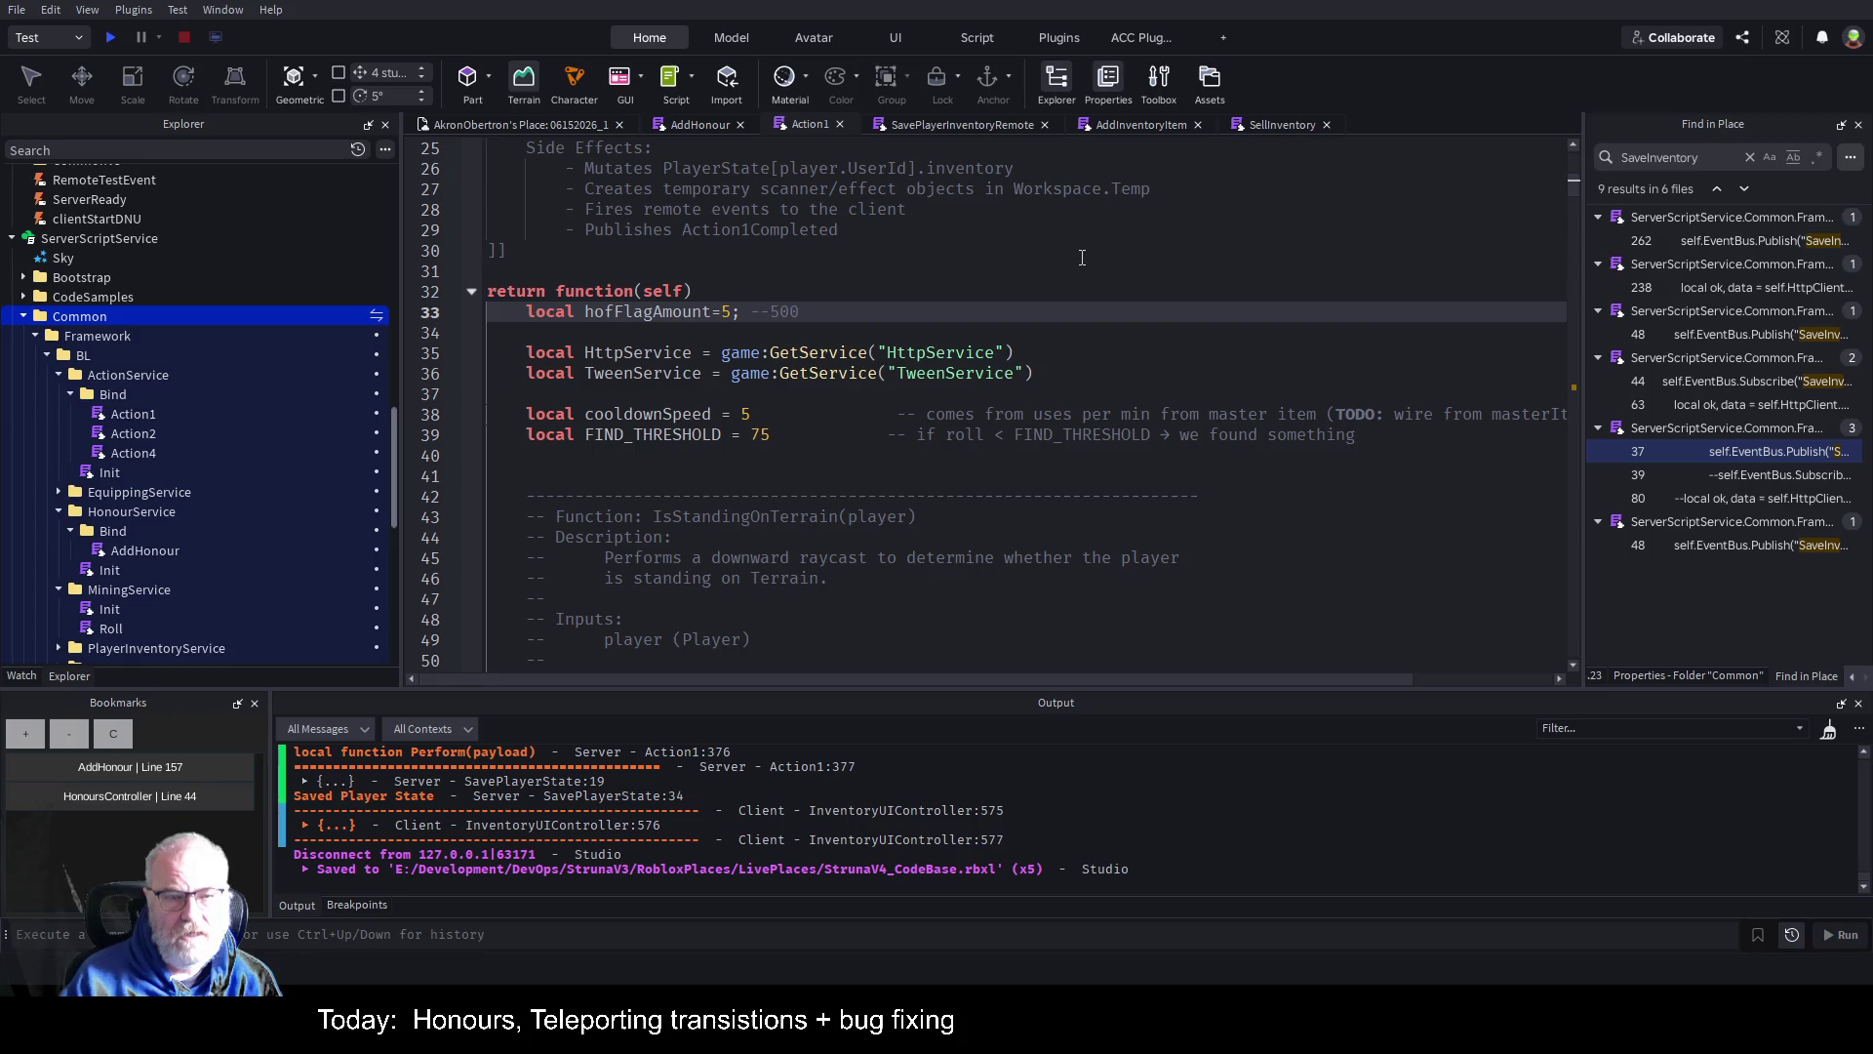
pyautogui.write('100')
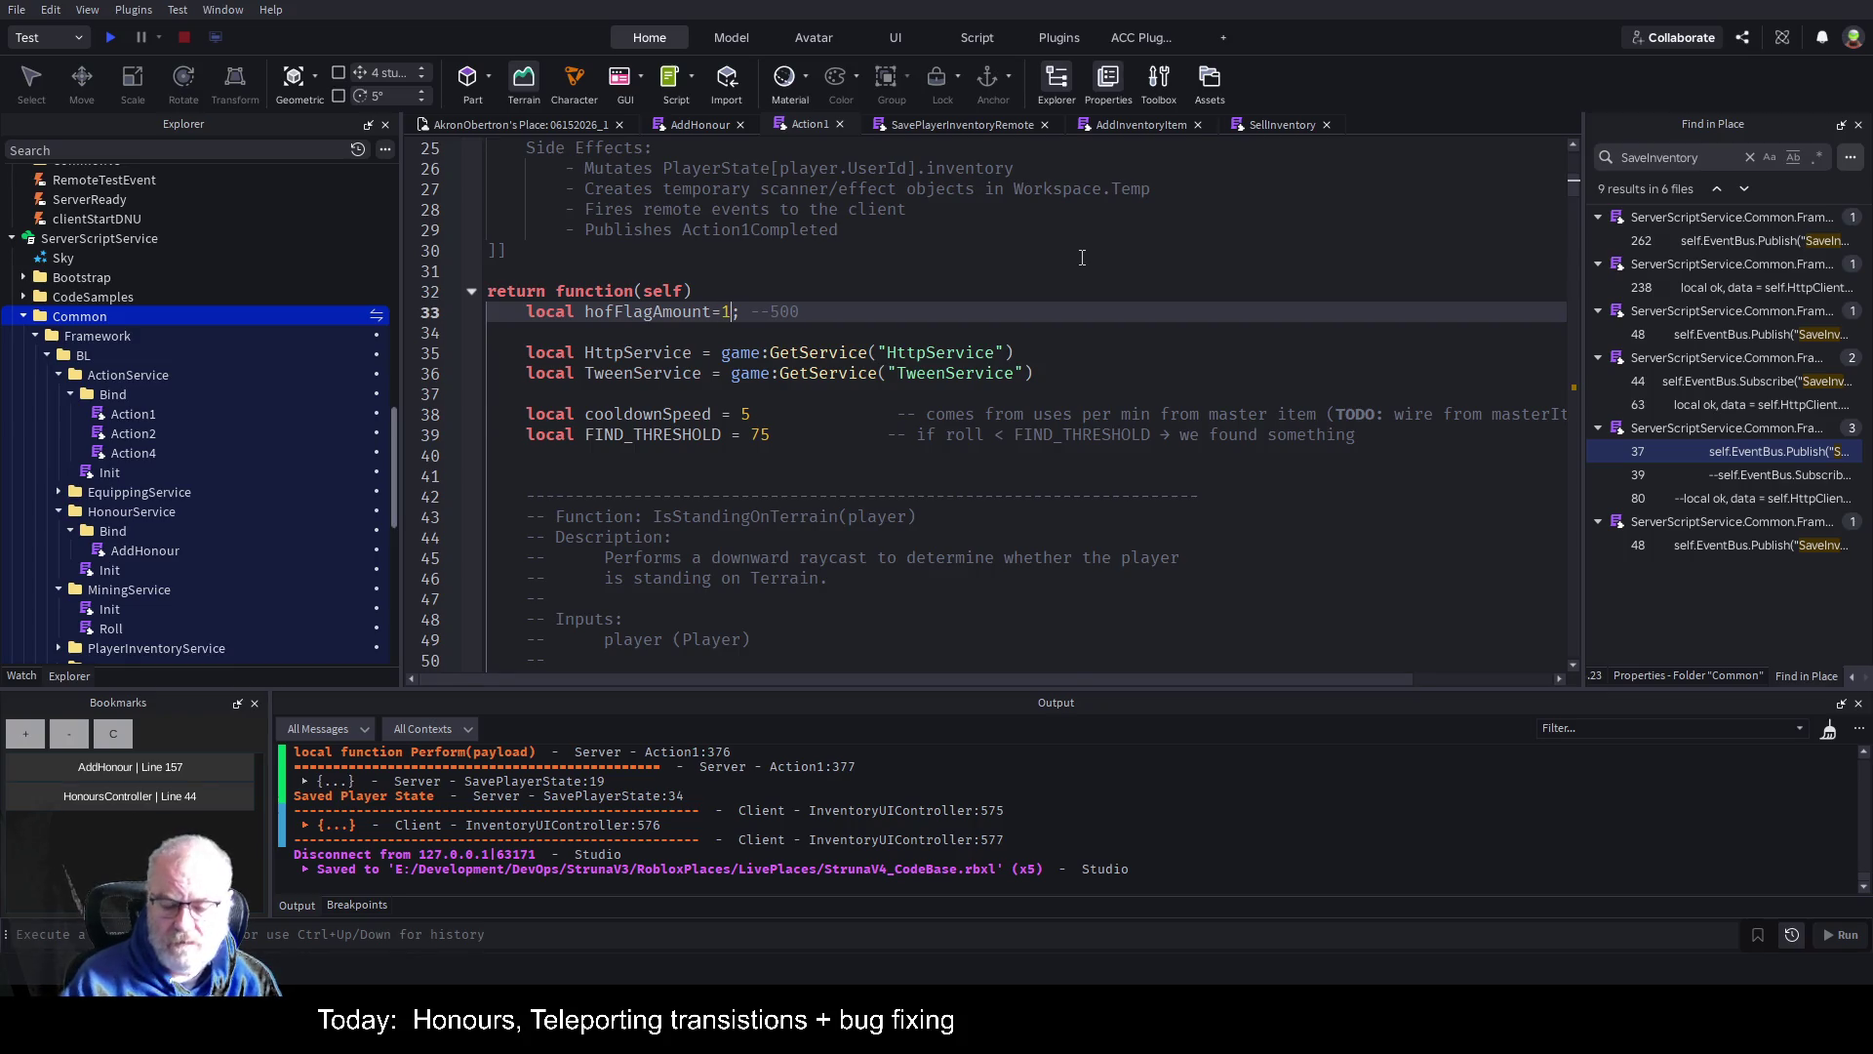
pyautogui.hotkey('ctrl', 's')
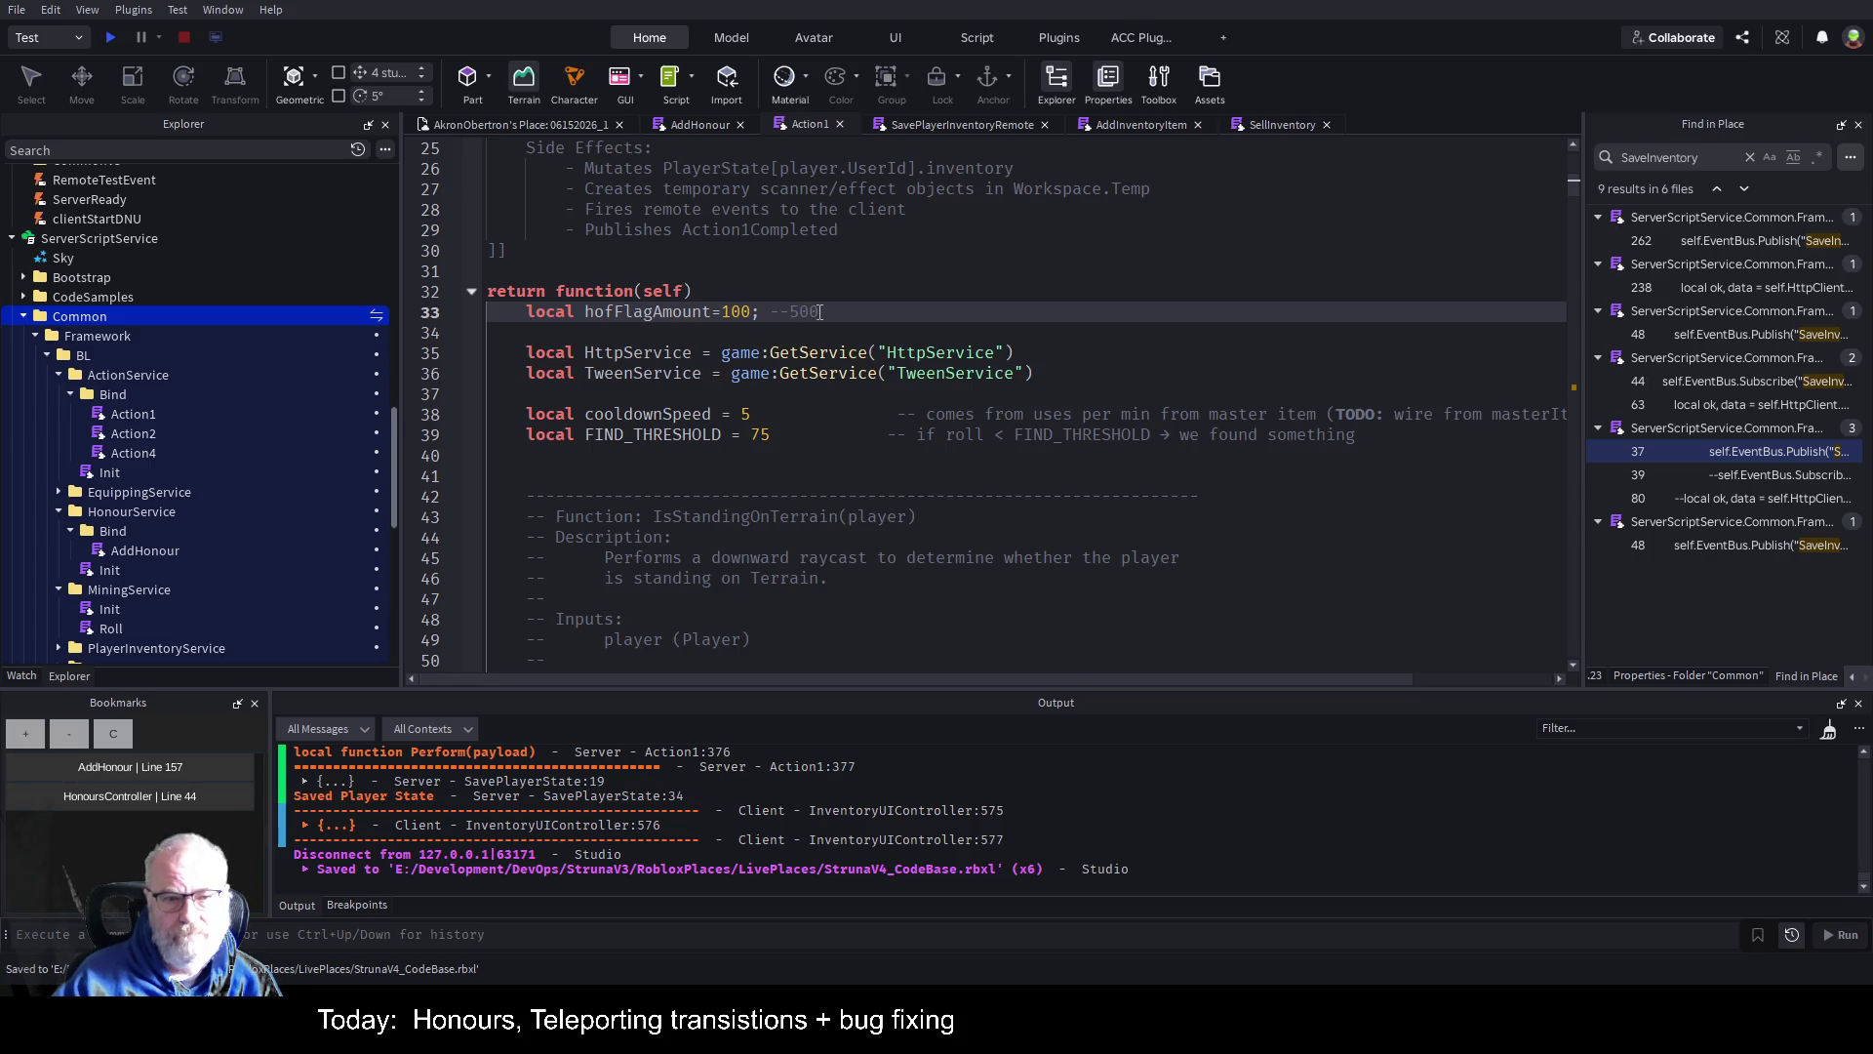
# Change hofFlagAmount on line 33 from 100 to 500 and save the place.
pyautogui.click(801, 311)
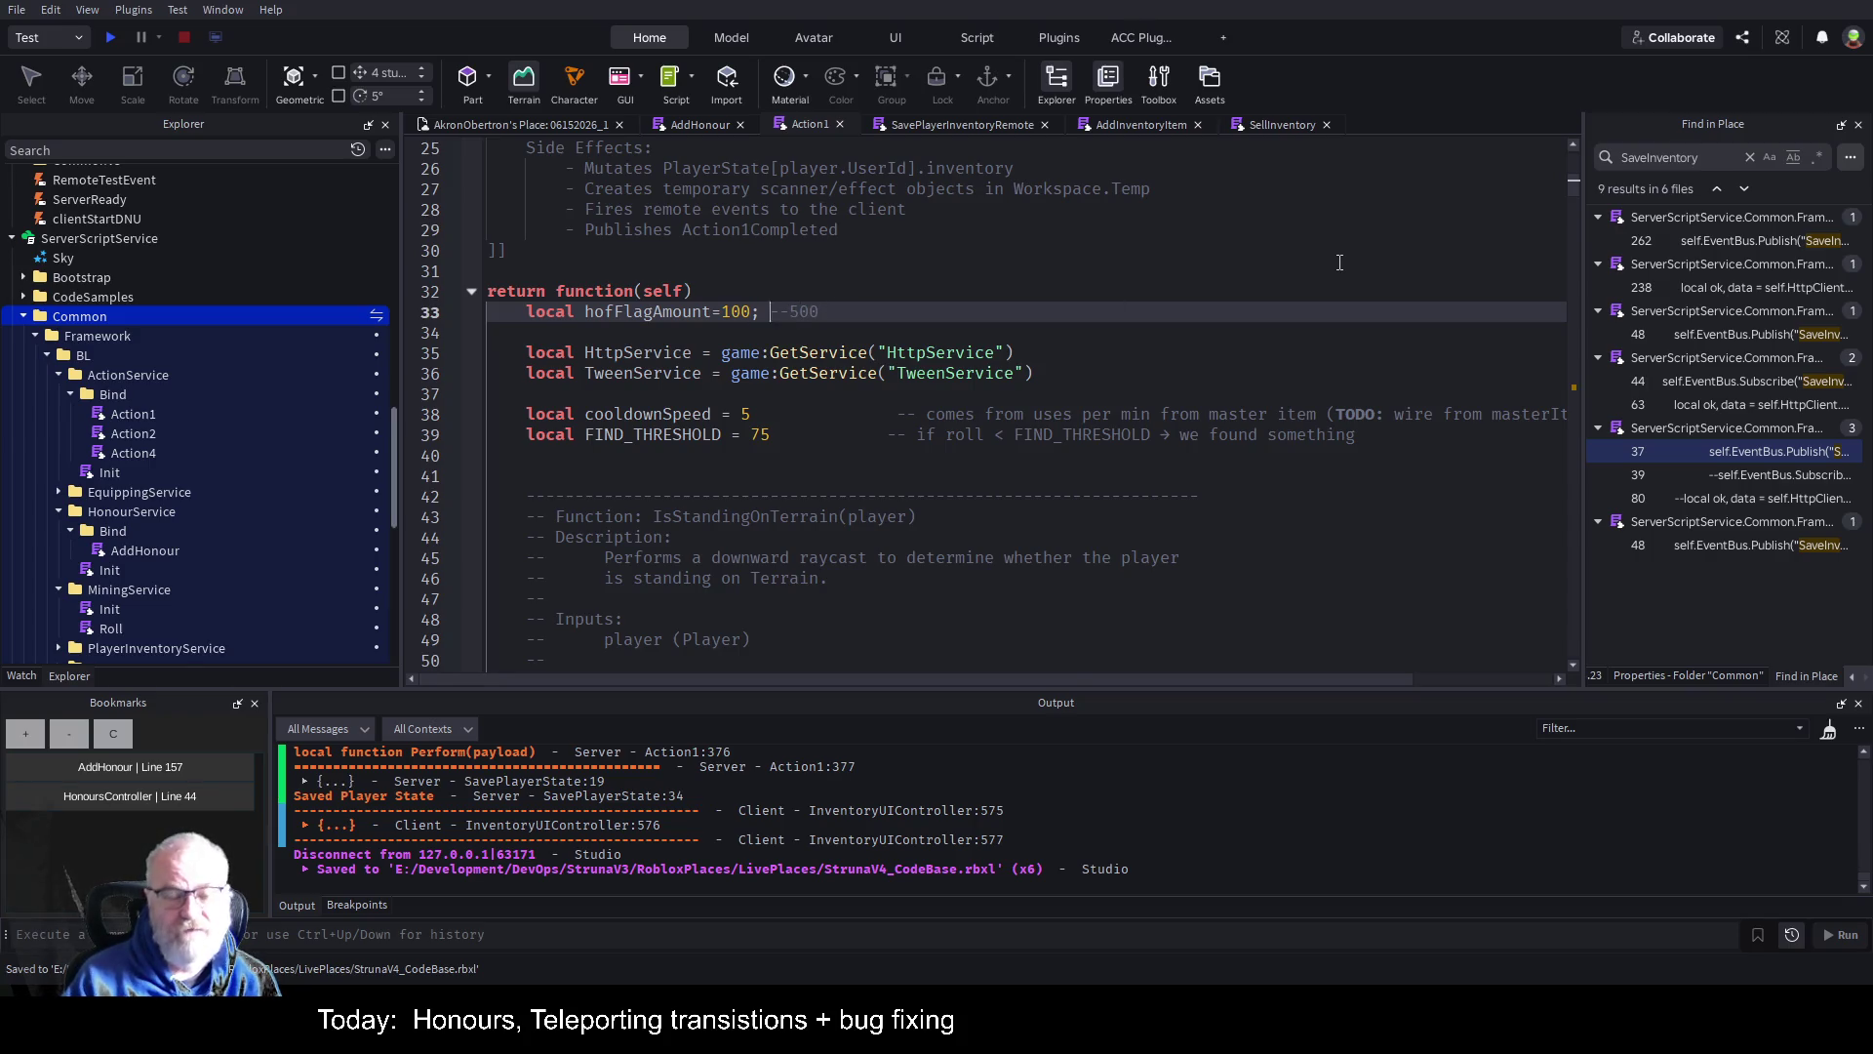
pyautogui.press('Left')
pyautogui.press('Left')
pyautogui.press('Left')
pyautogui.press('BackSpace')
pyautogui.write('5')
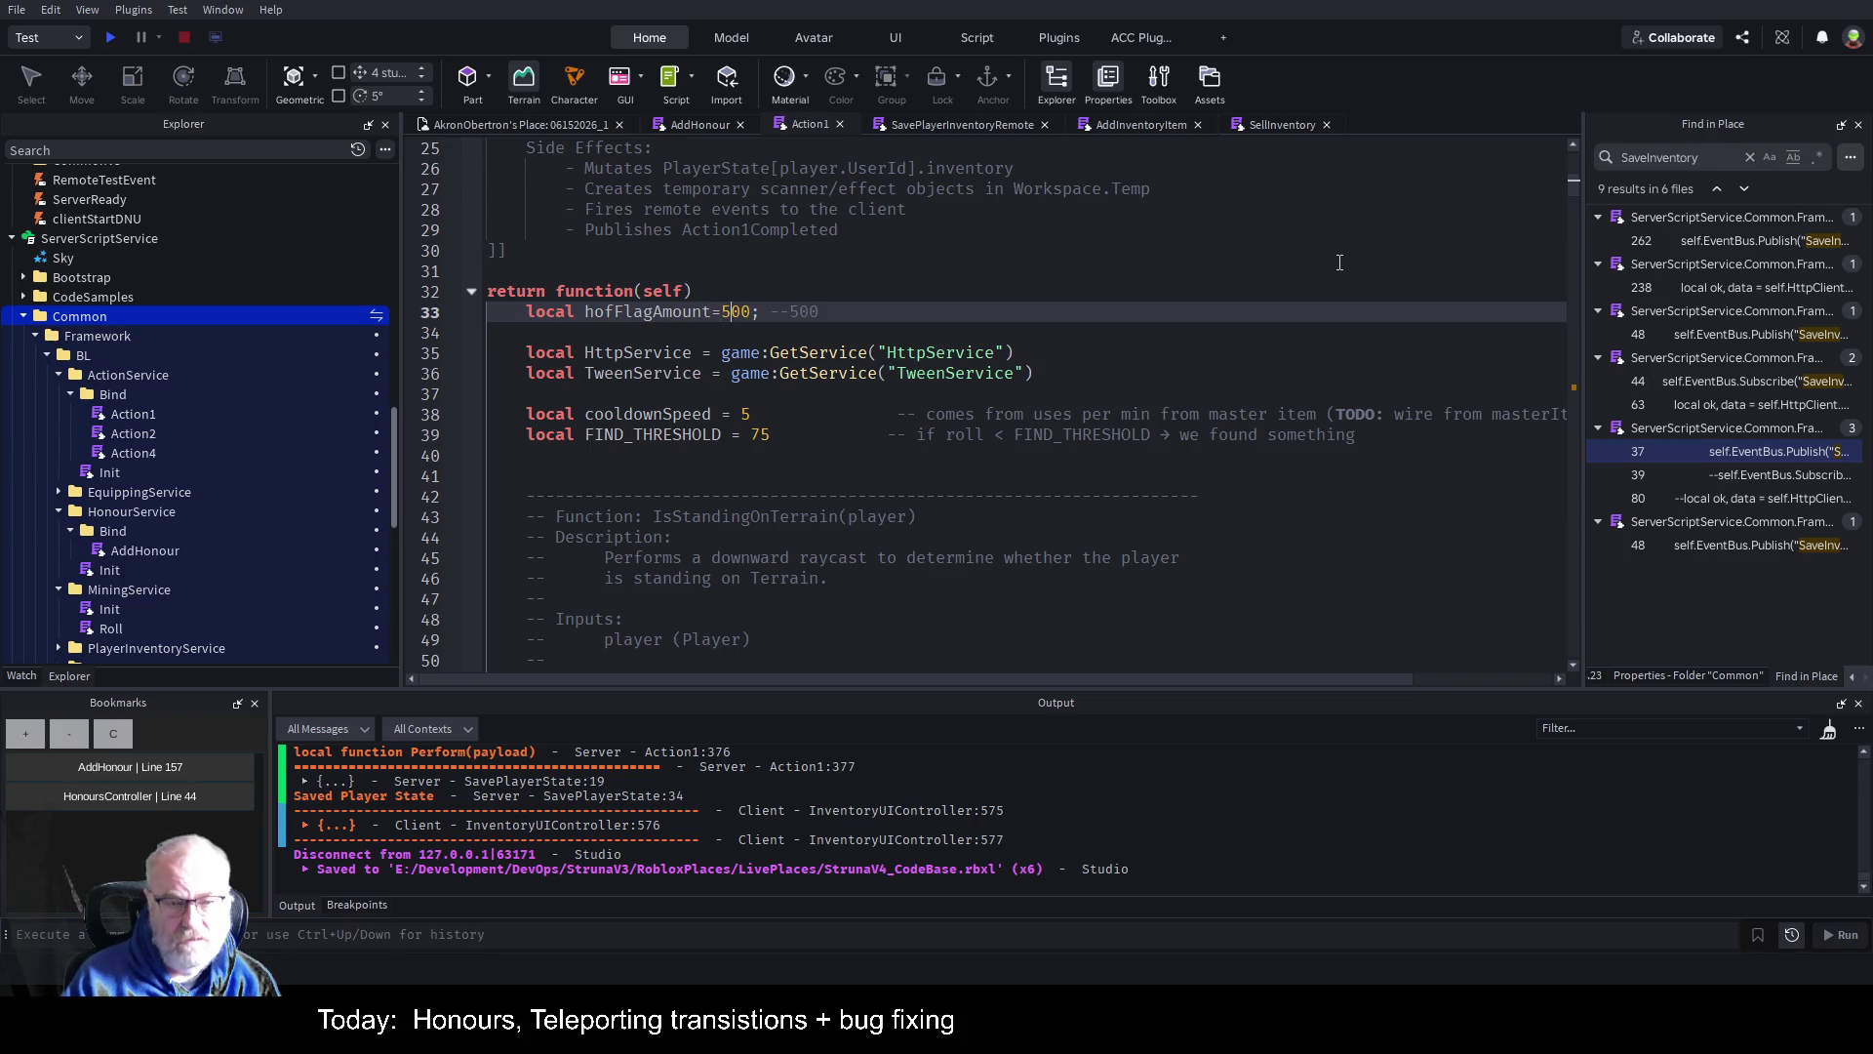
pyautogui.click(893, 388)
pyautogui.hotkey('ctrl', 's')
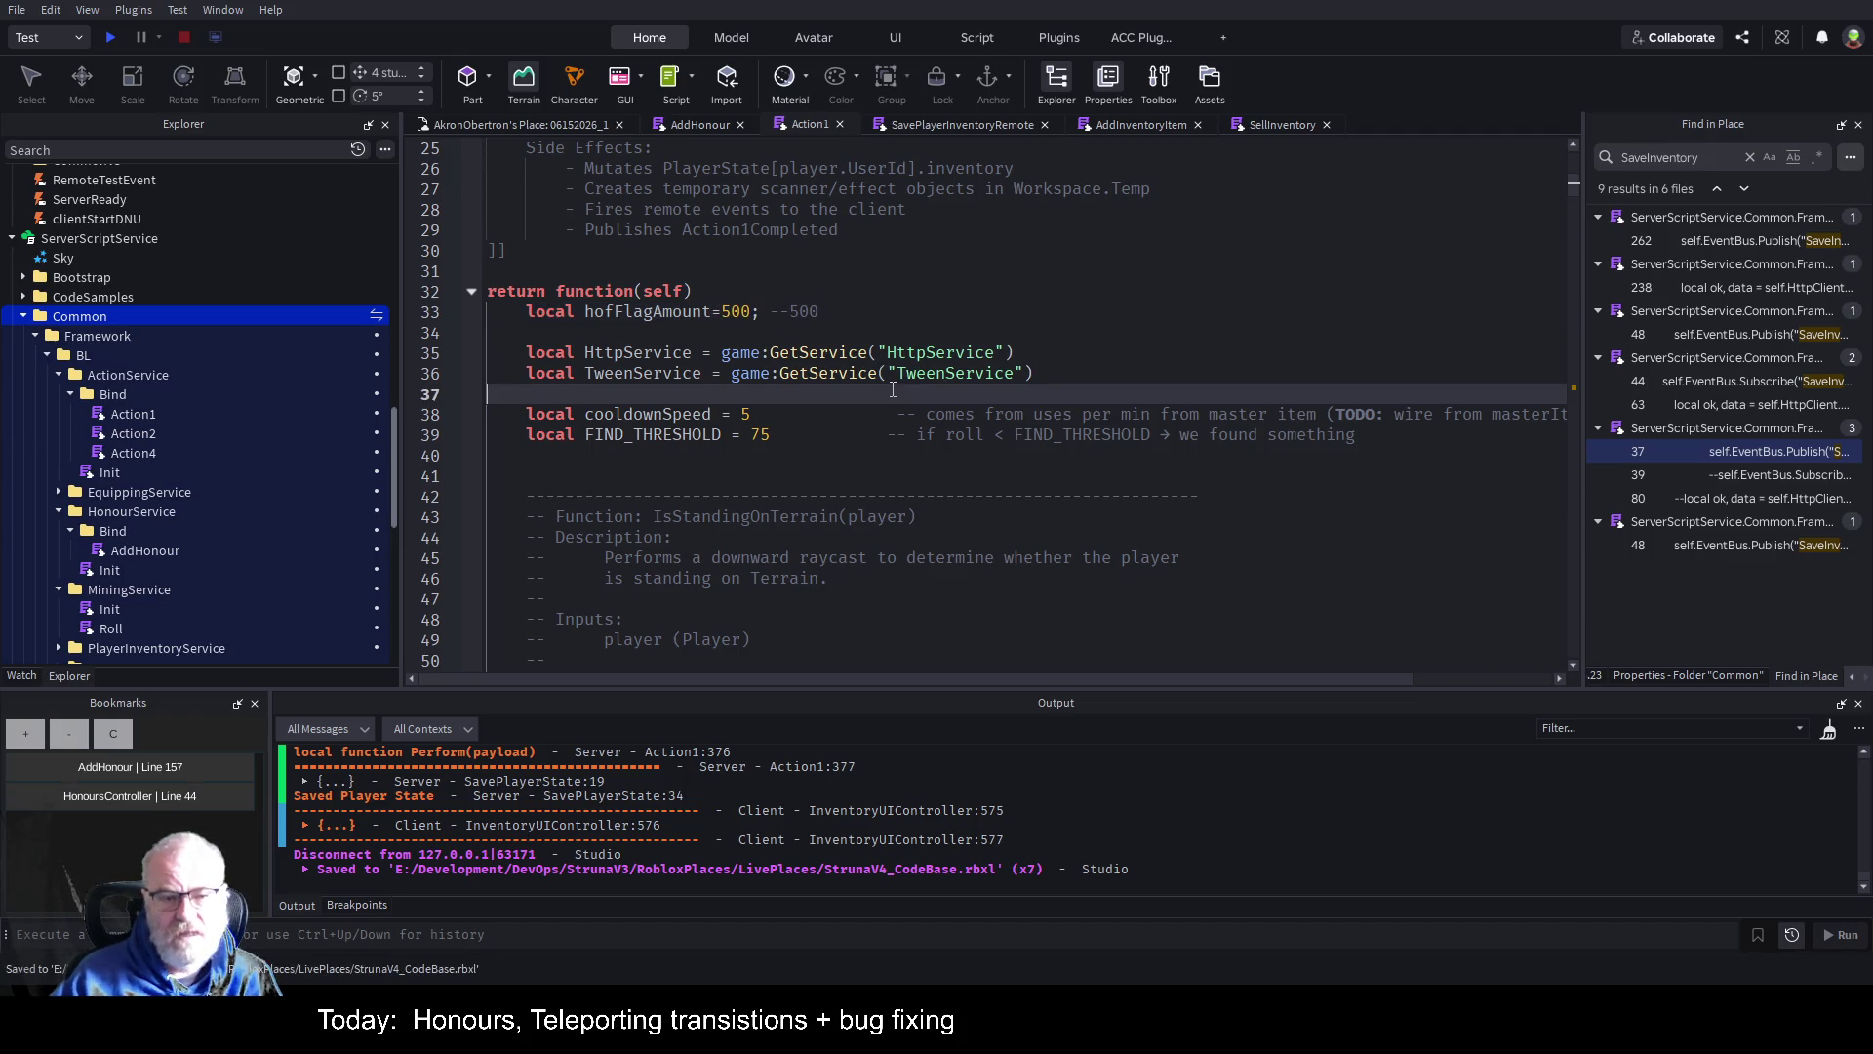
pyautogui.hotkey('ctrl', 's')
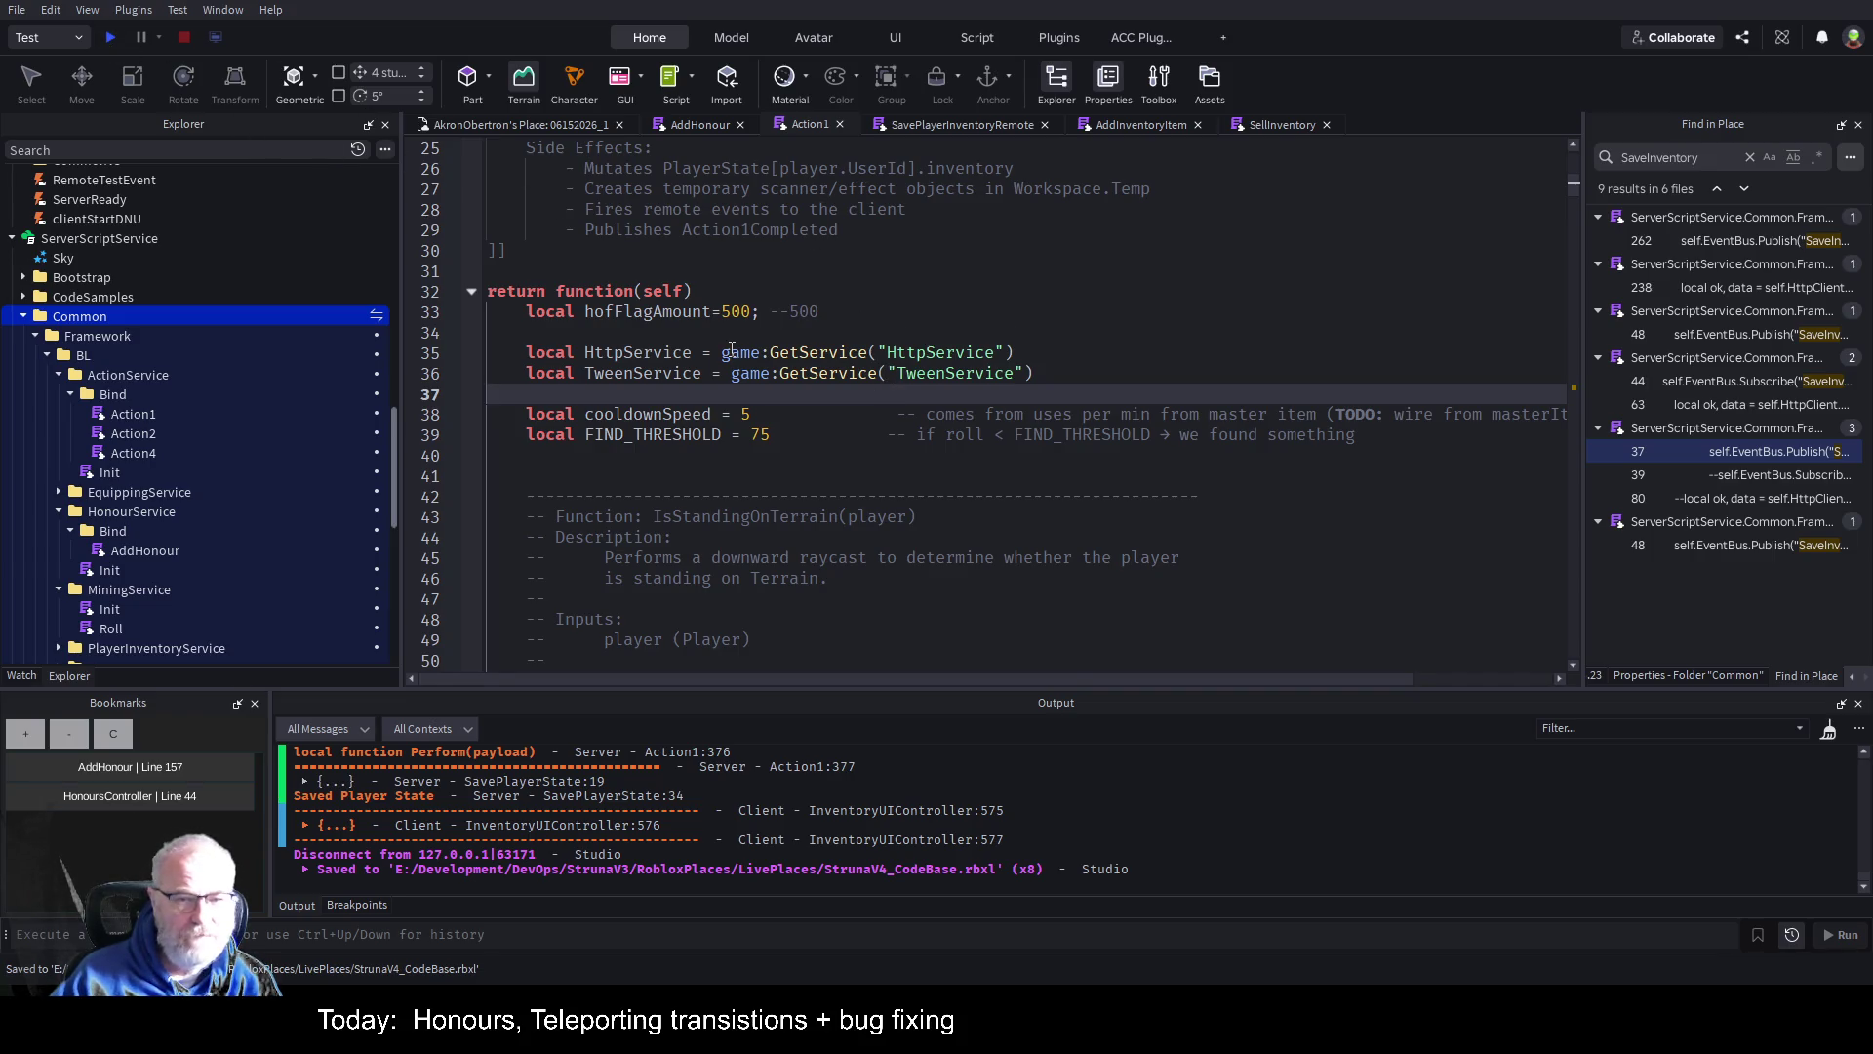
# Glance at Action1, then return to AddHonour and scroll up to its event subscription.
pyautogui.click(700, 123)
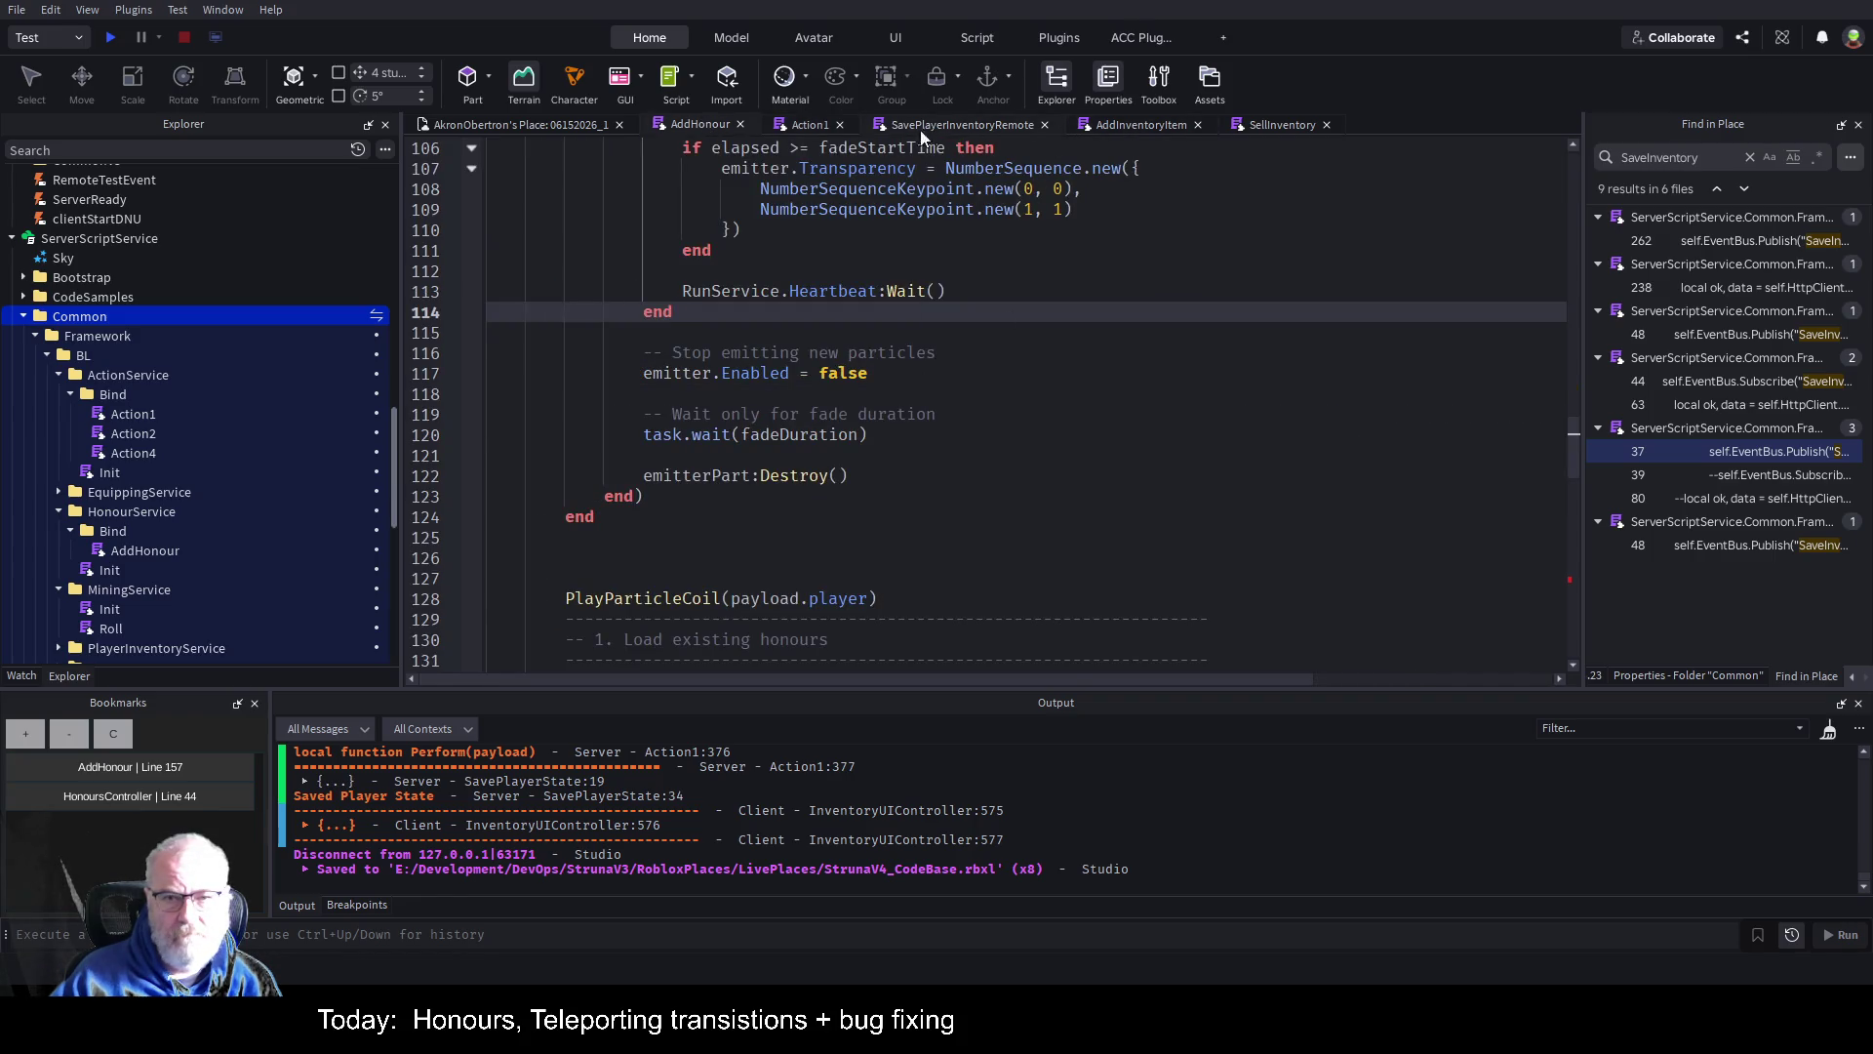
pyautogui.click(810, 123)
pyautogui.scroll(-20, 1071, 515)
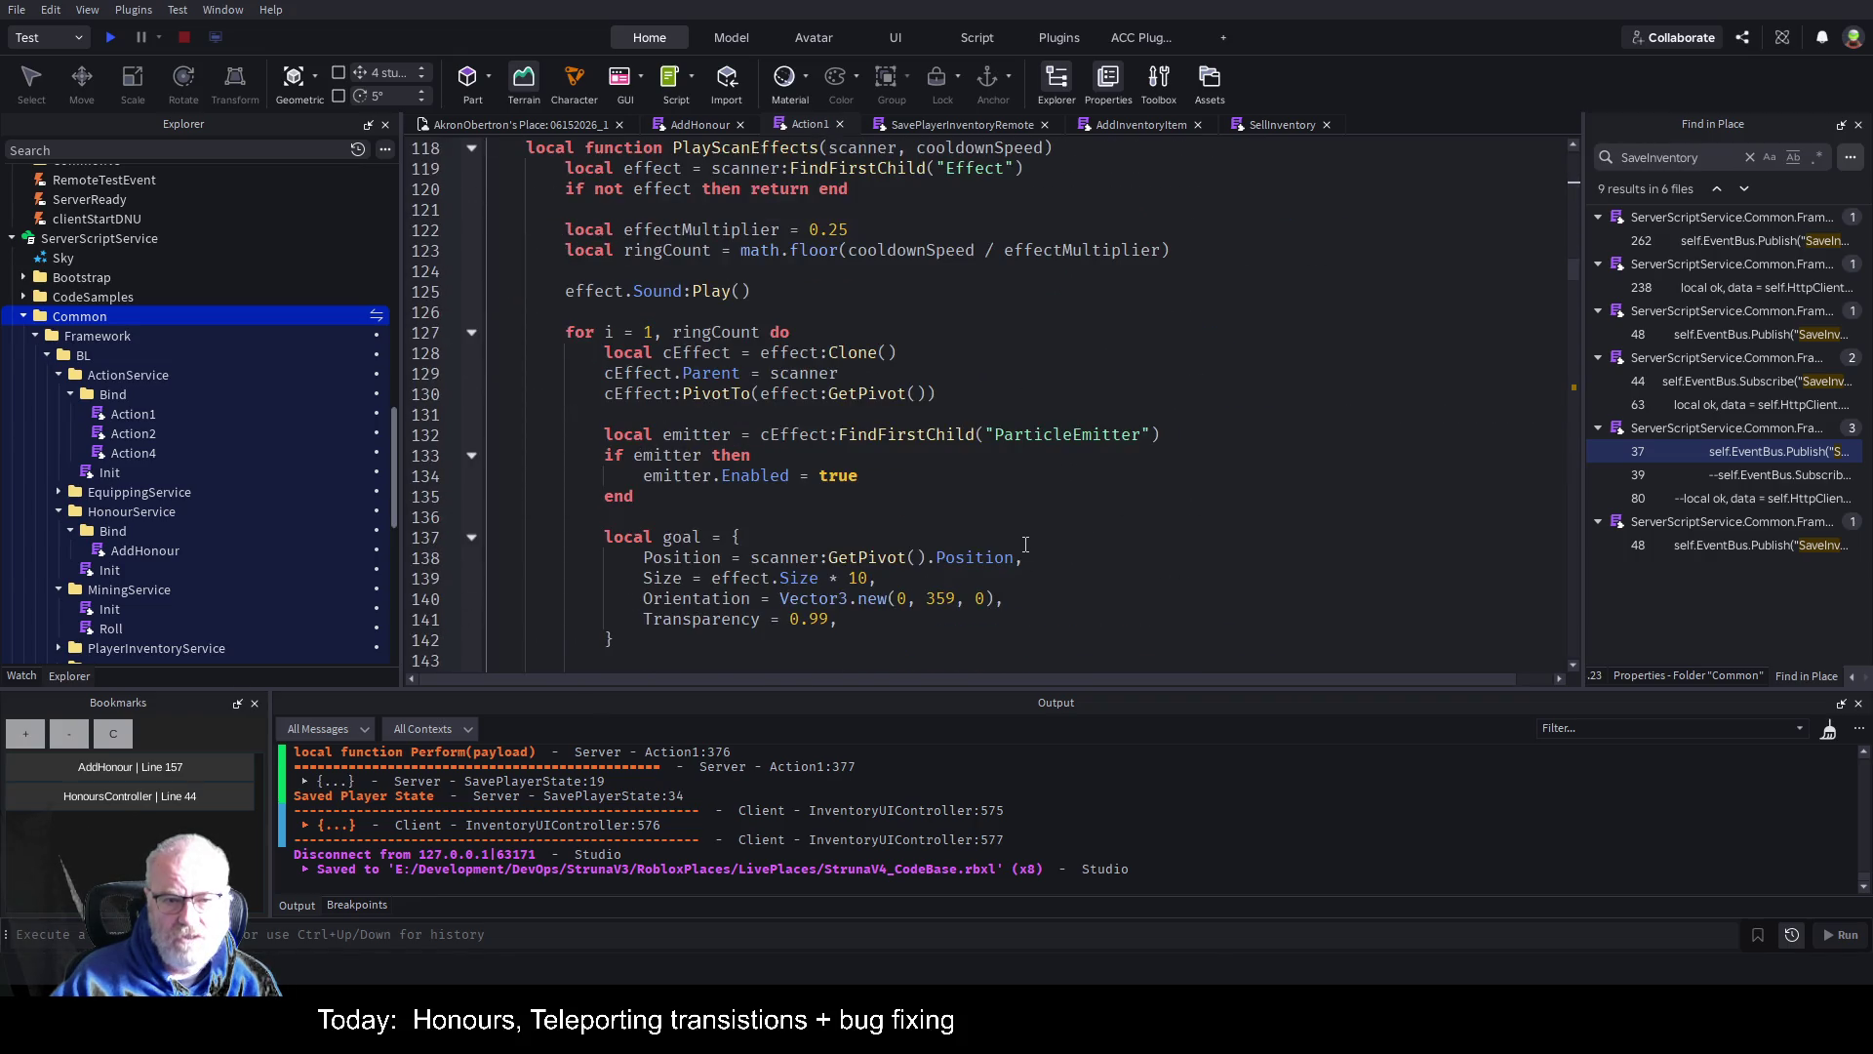
pyautogui.scroll(-19, 1025, 544)
pyautogui.scroll(-11, 1013, 459)
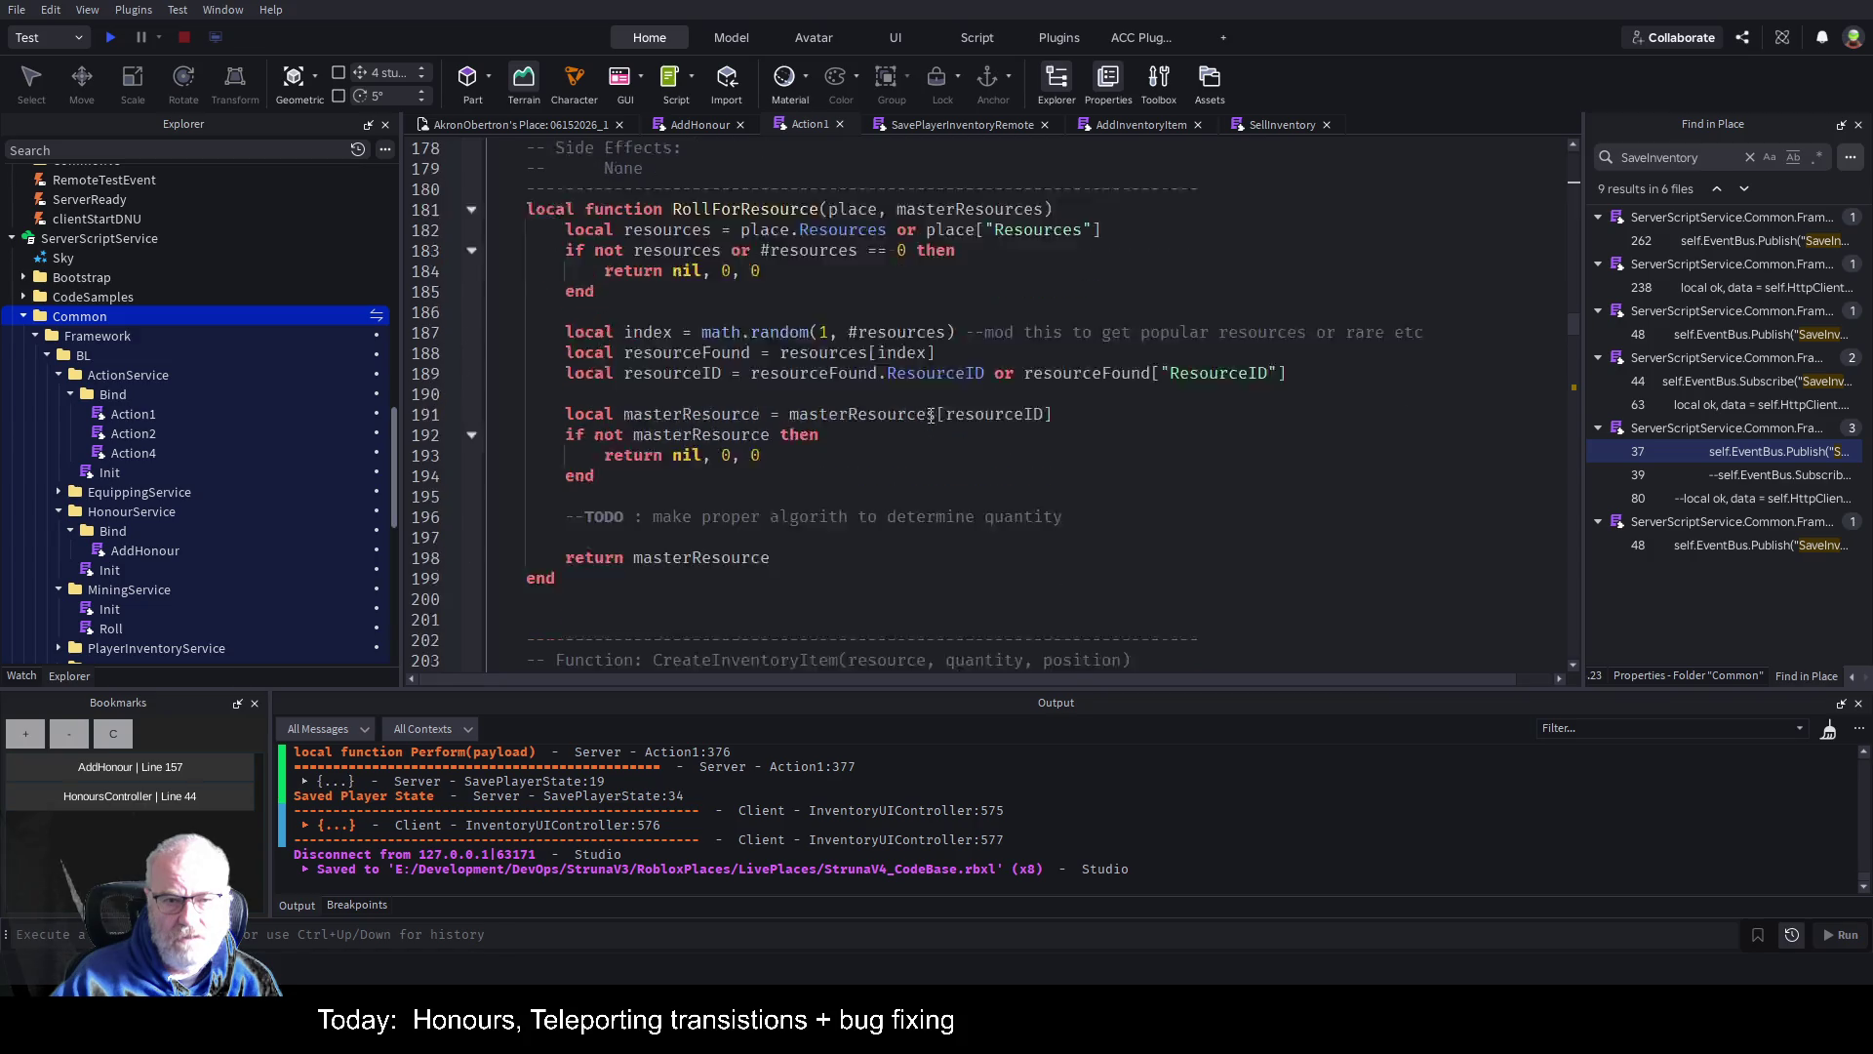
pyautogui.click(765, 126)
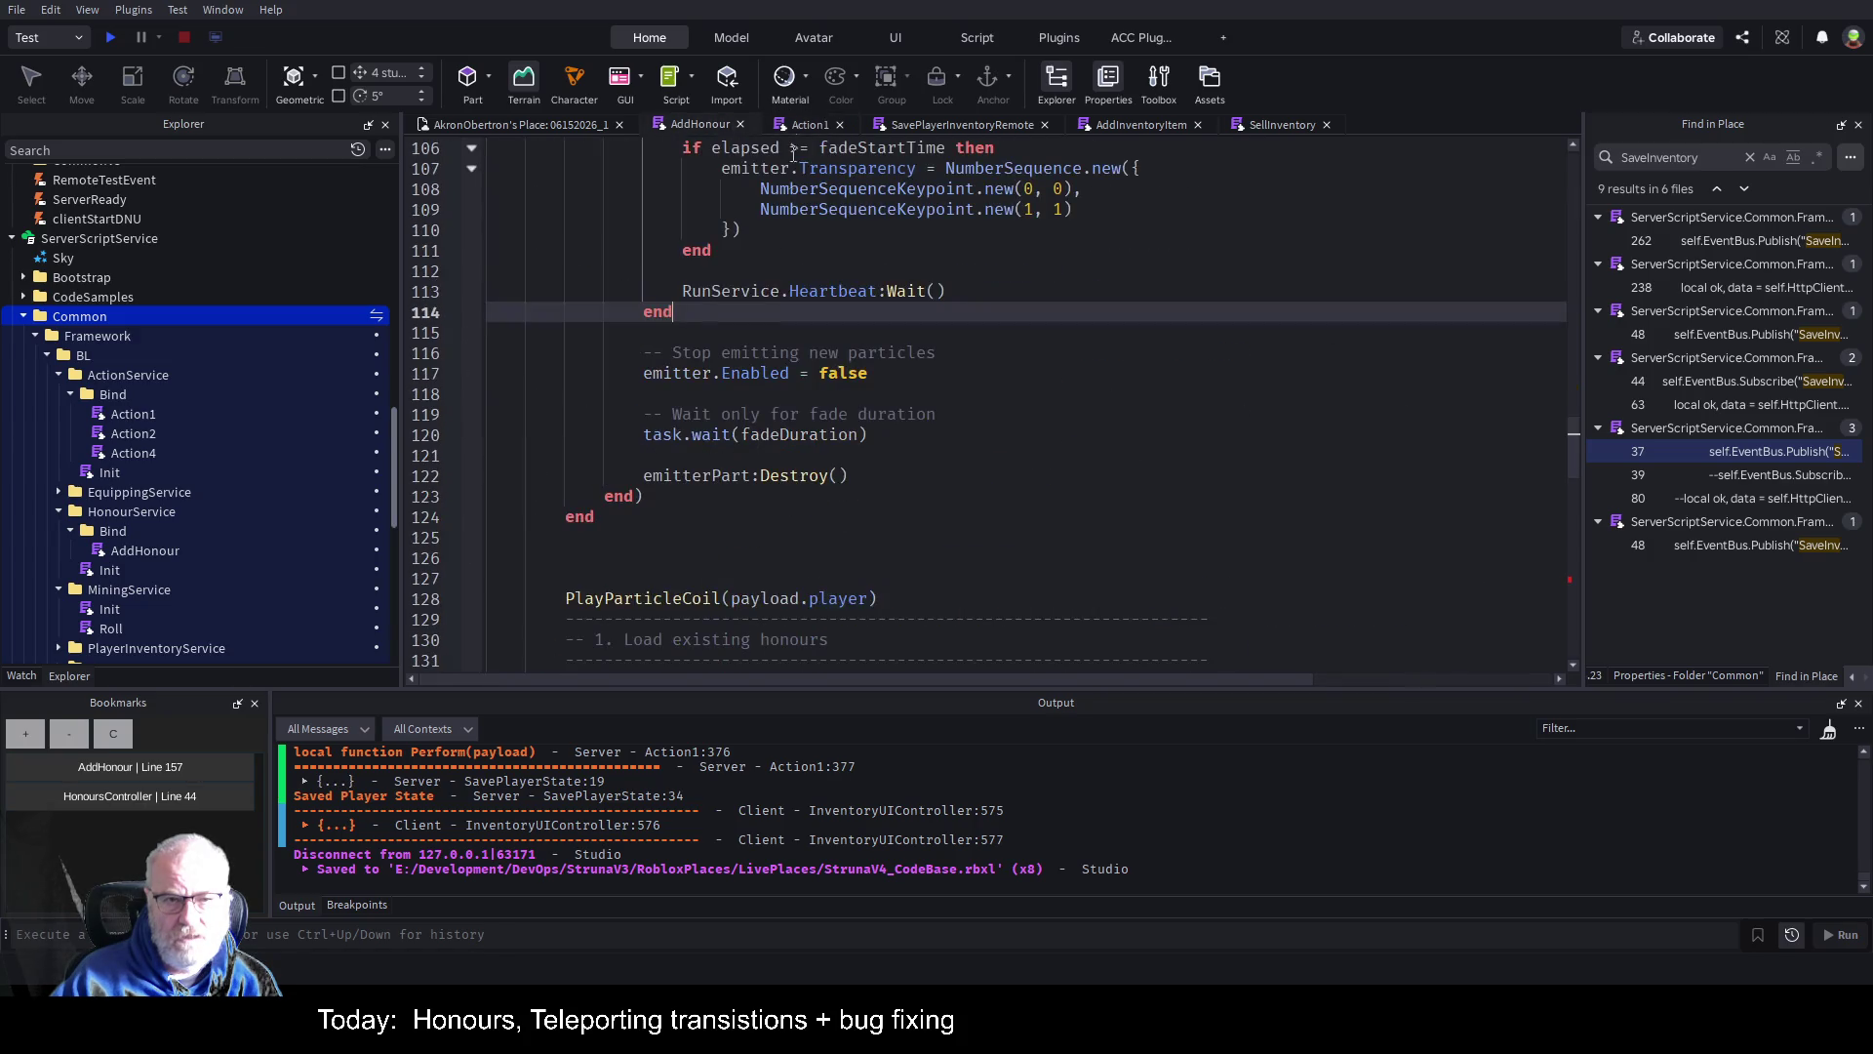
pyautogui.scroll(20, 930, 371)
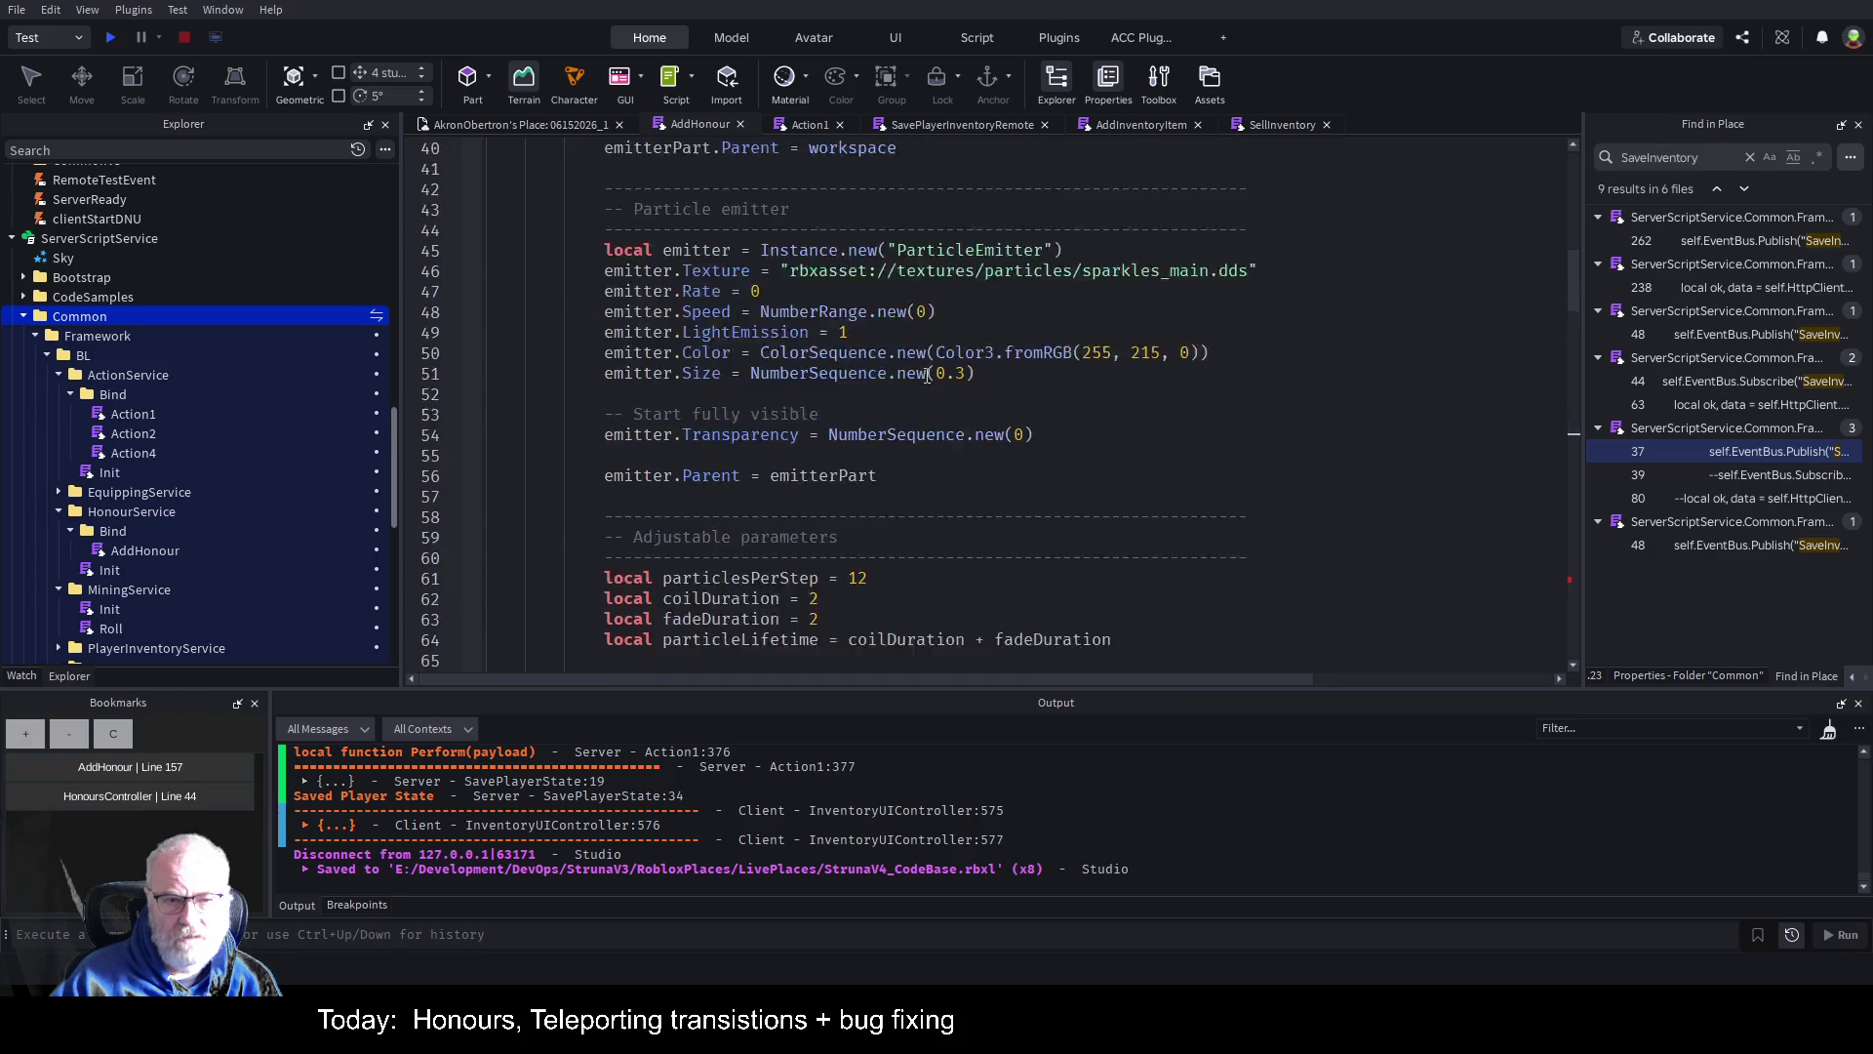
pyautogui.scroll(9, 927, 376)
pyautogui.scroll(-7, 917, 439)
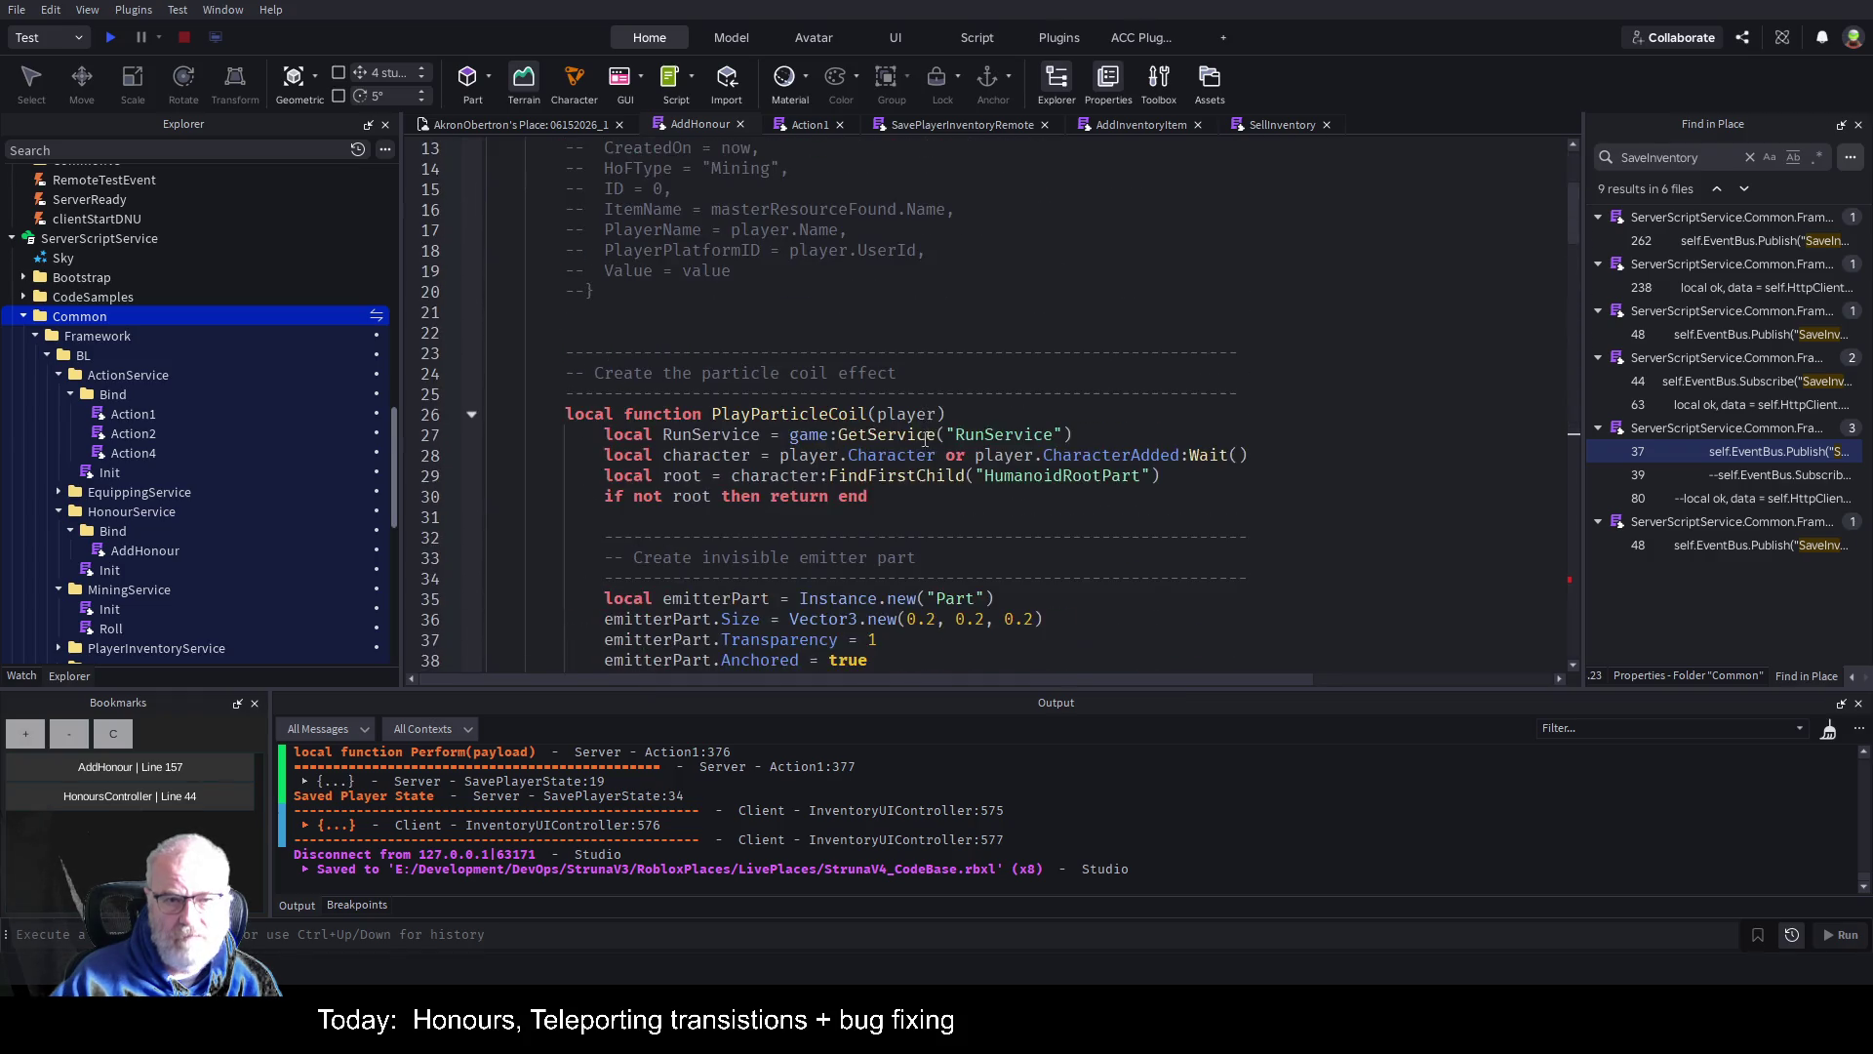
pyautogui.scroll(-5, 910, 480)
pyautogui.scroll(14, 906, 473)
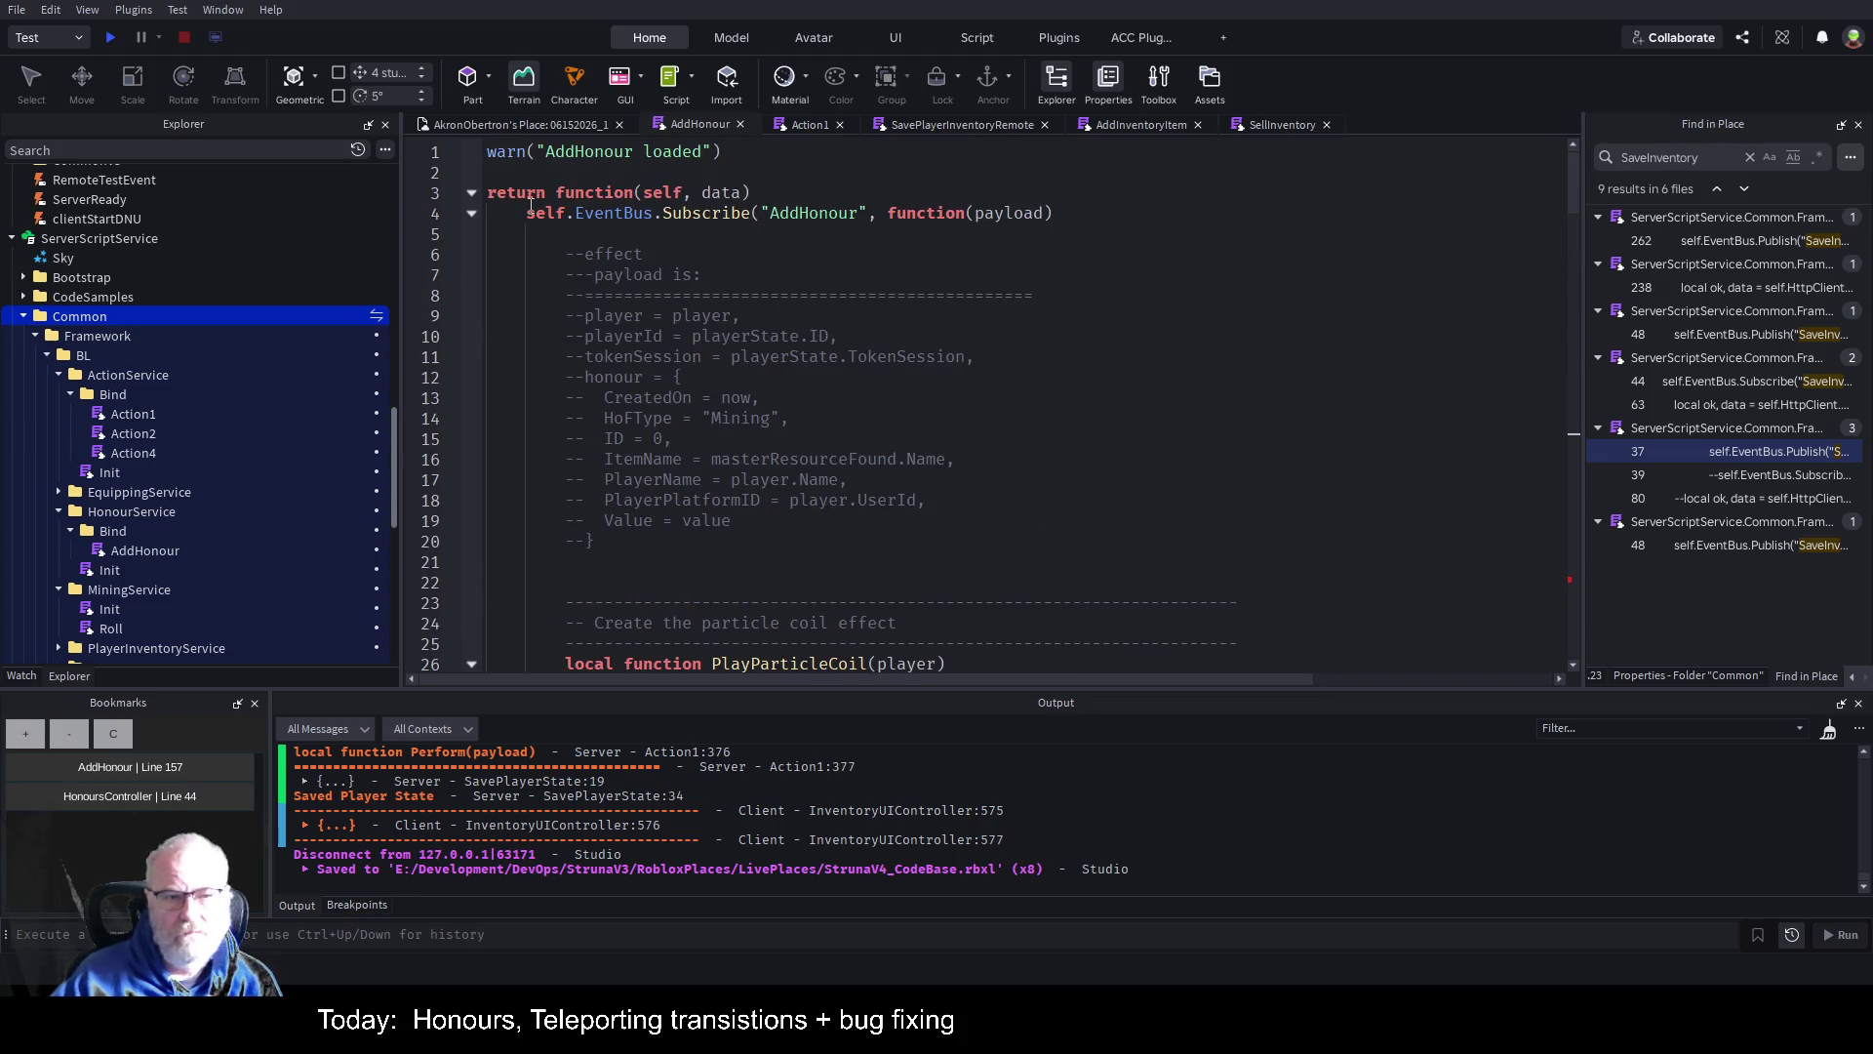
# Fold and unfold the Subscribe function body on line 4.
pyautogui.click(470, 216)
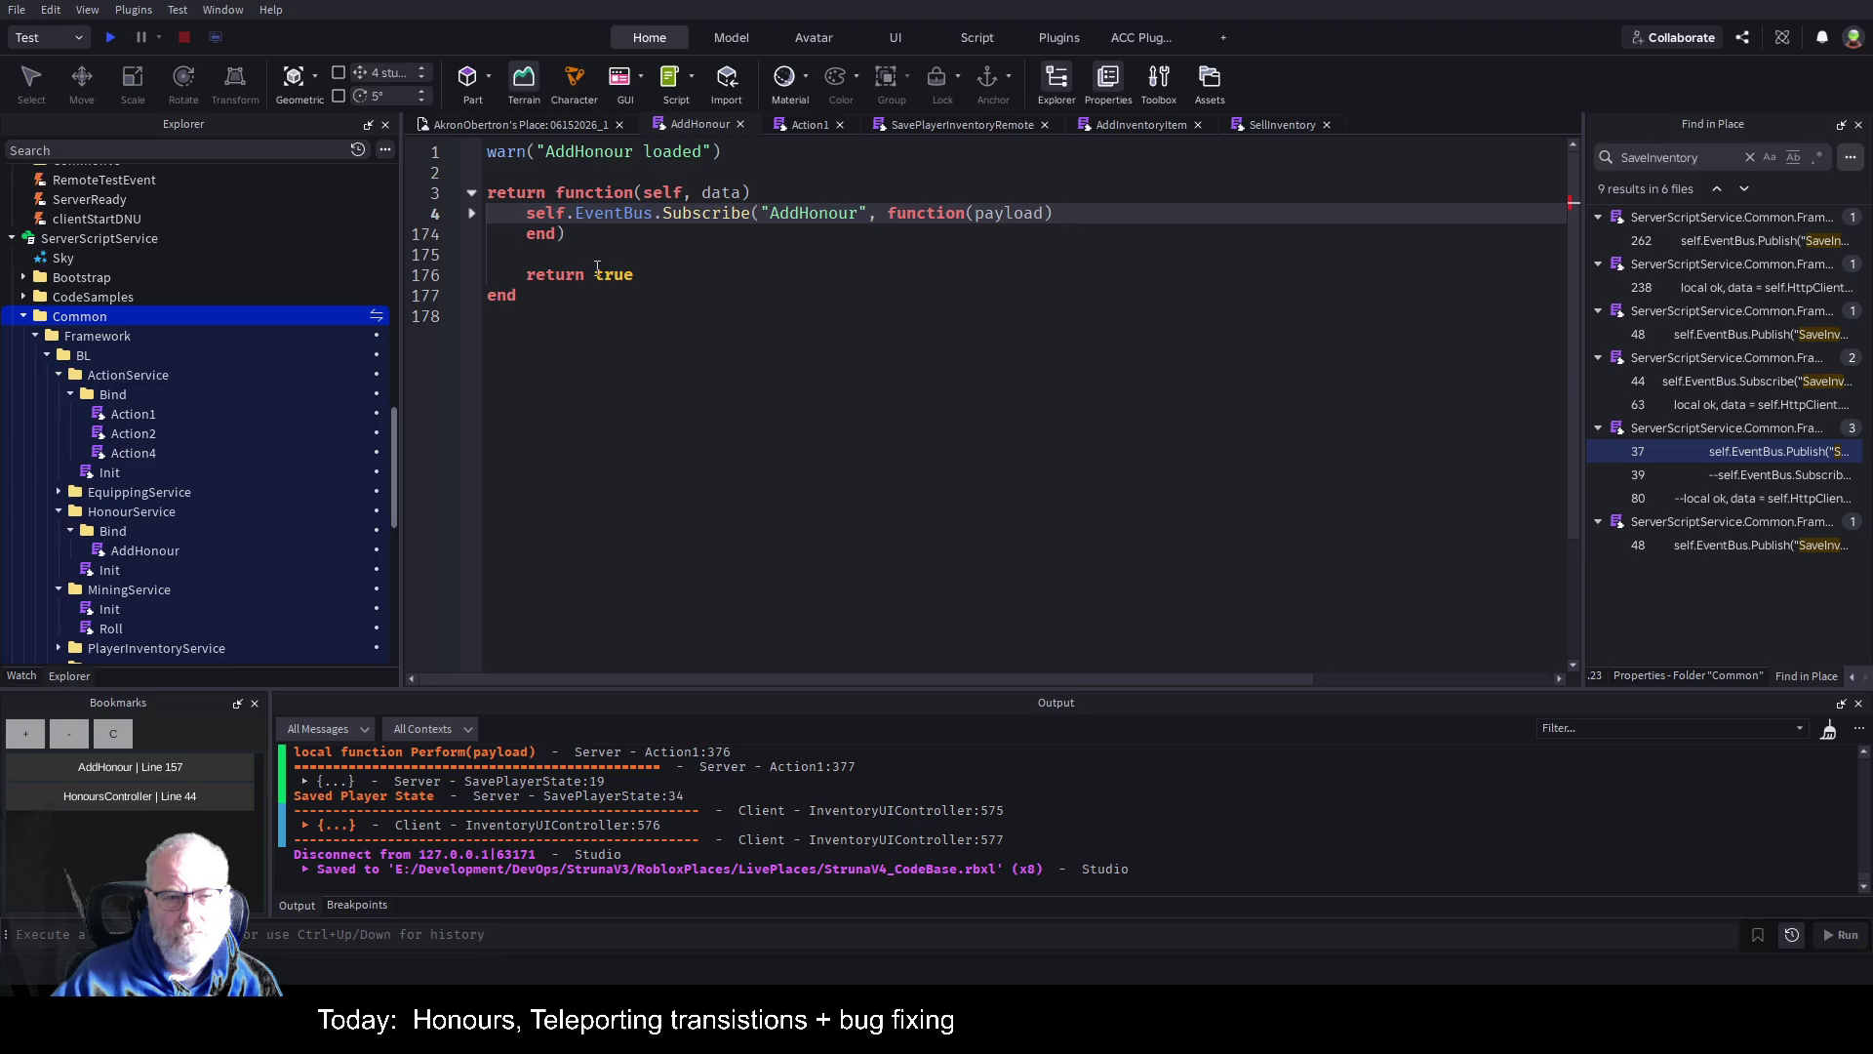
pyautogui.moveTo(571, 236); pyautogui.dragTo(488, 213)
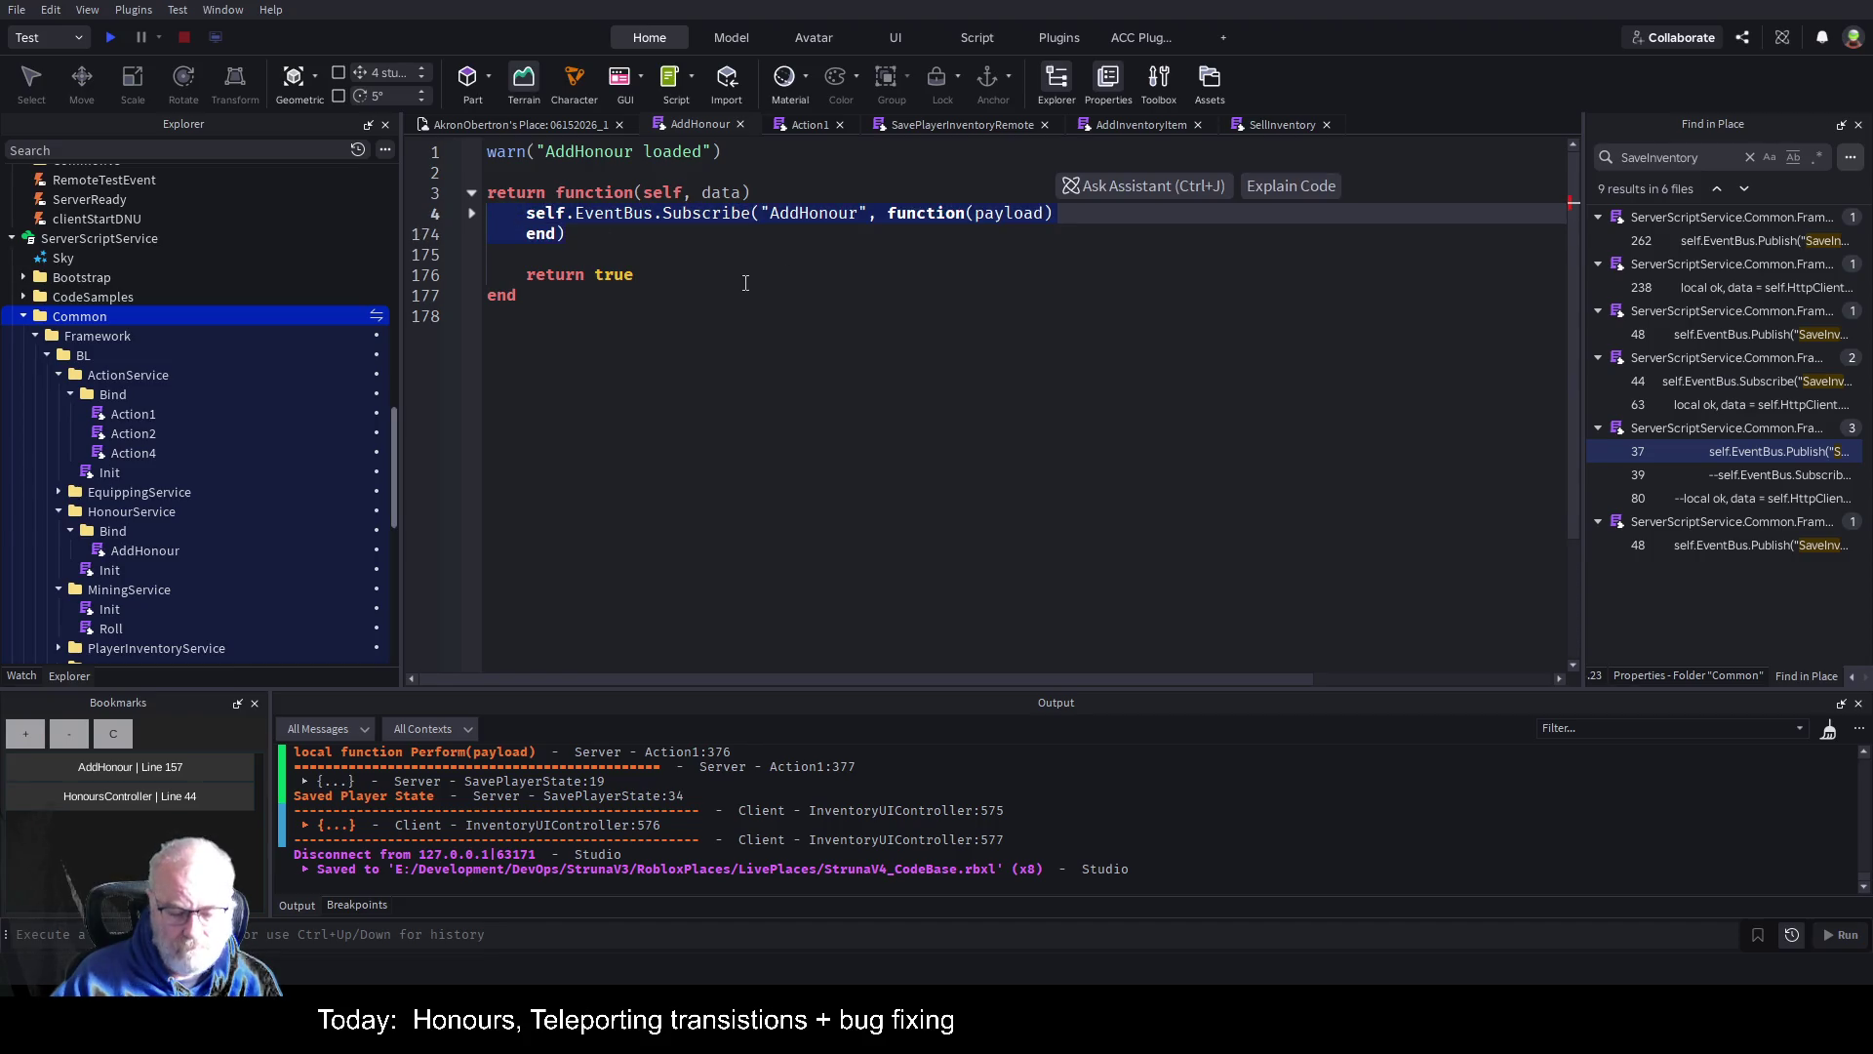
pyautogui.click(1024, 245)
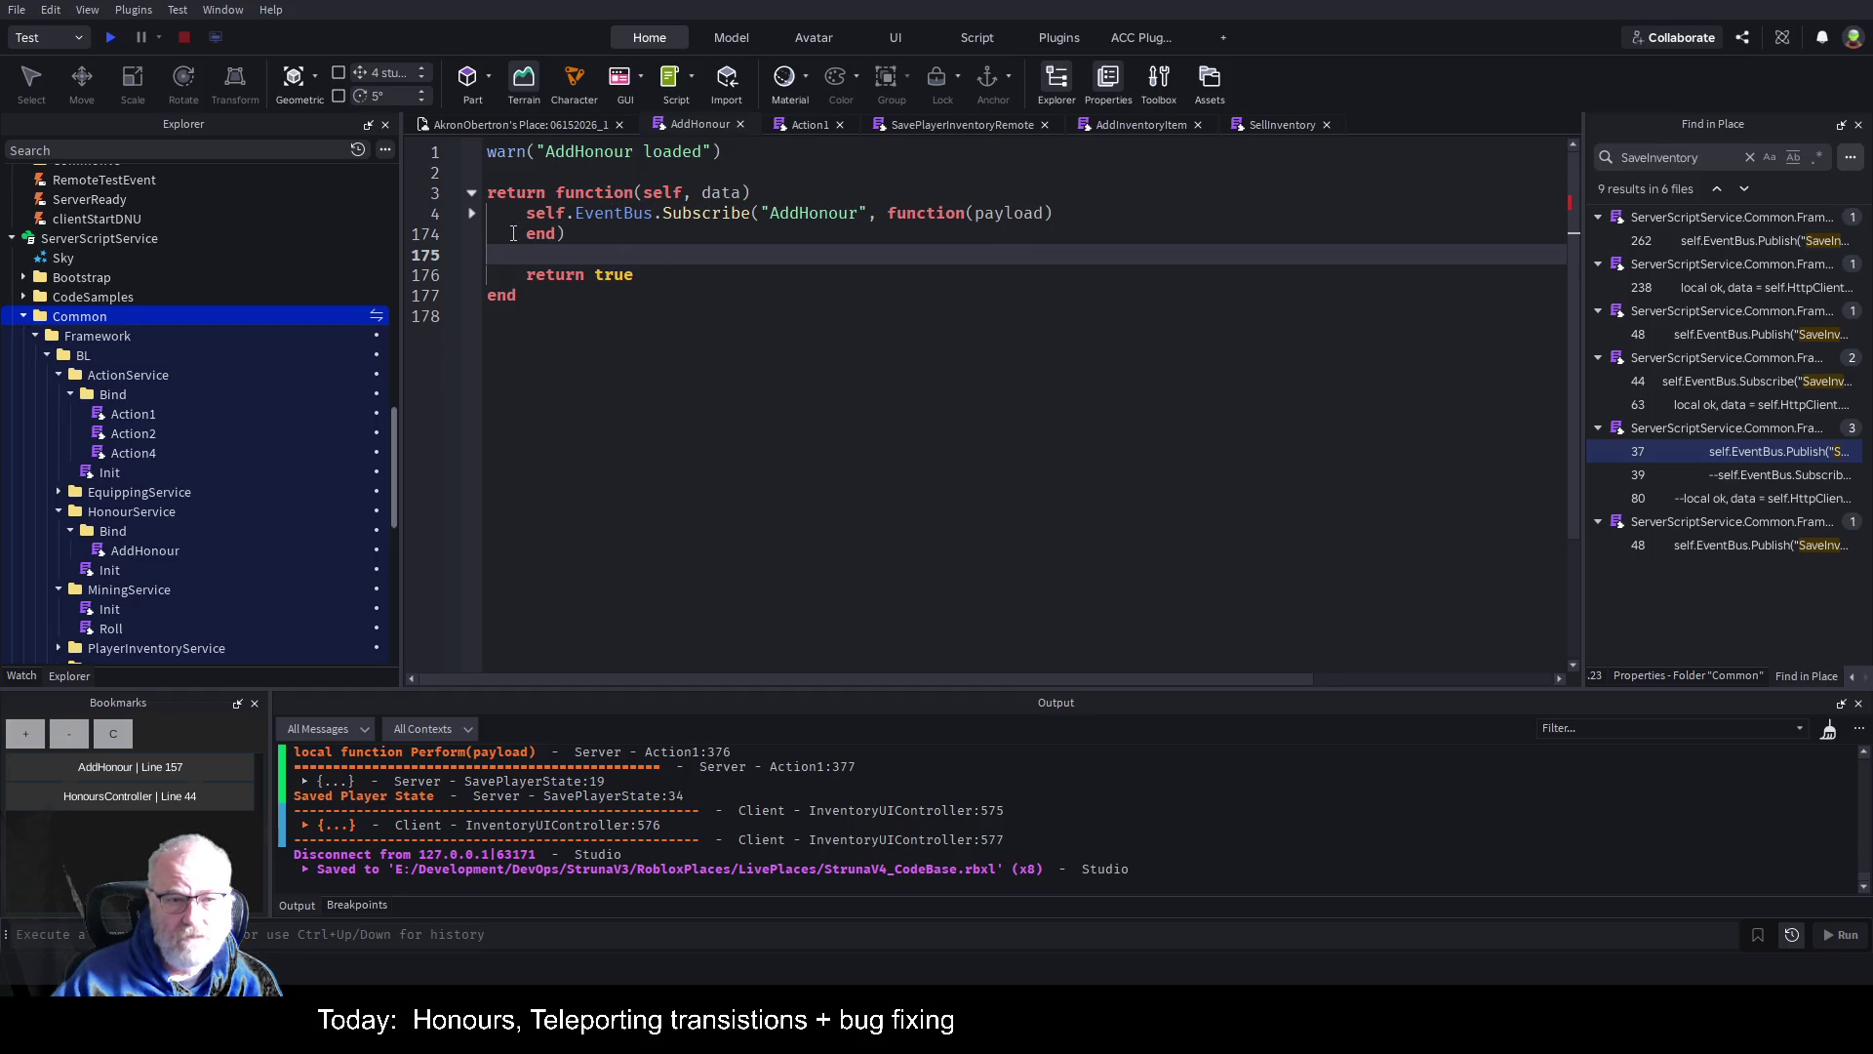
pyautogui.click(471, 213)
pyautogui.click(1154, 212)
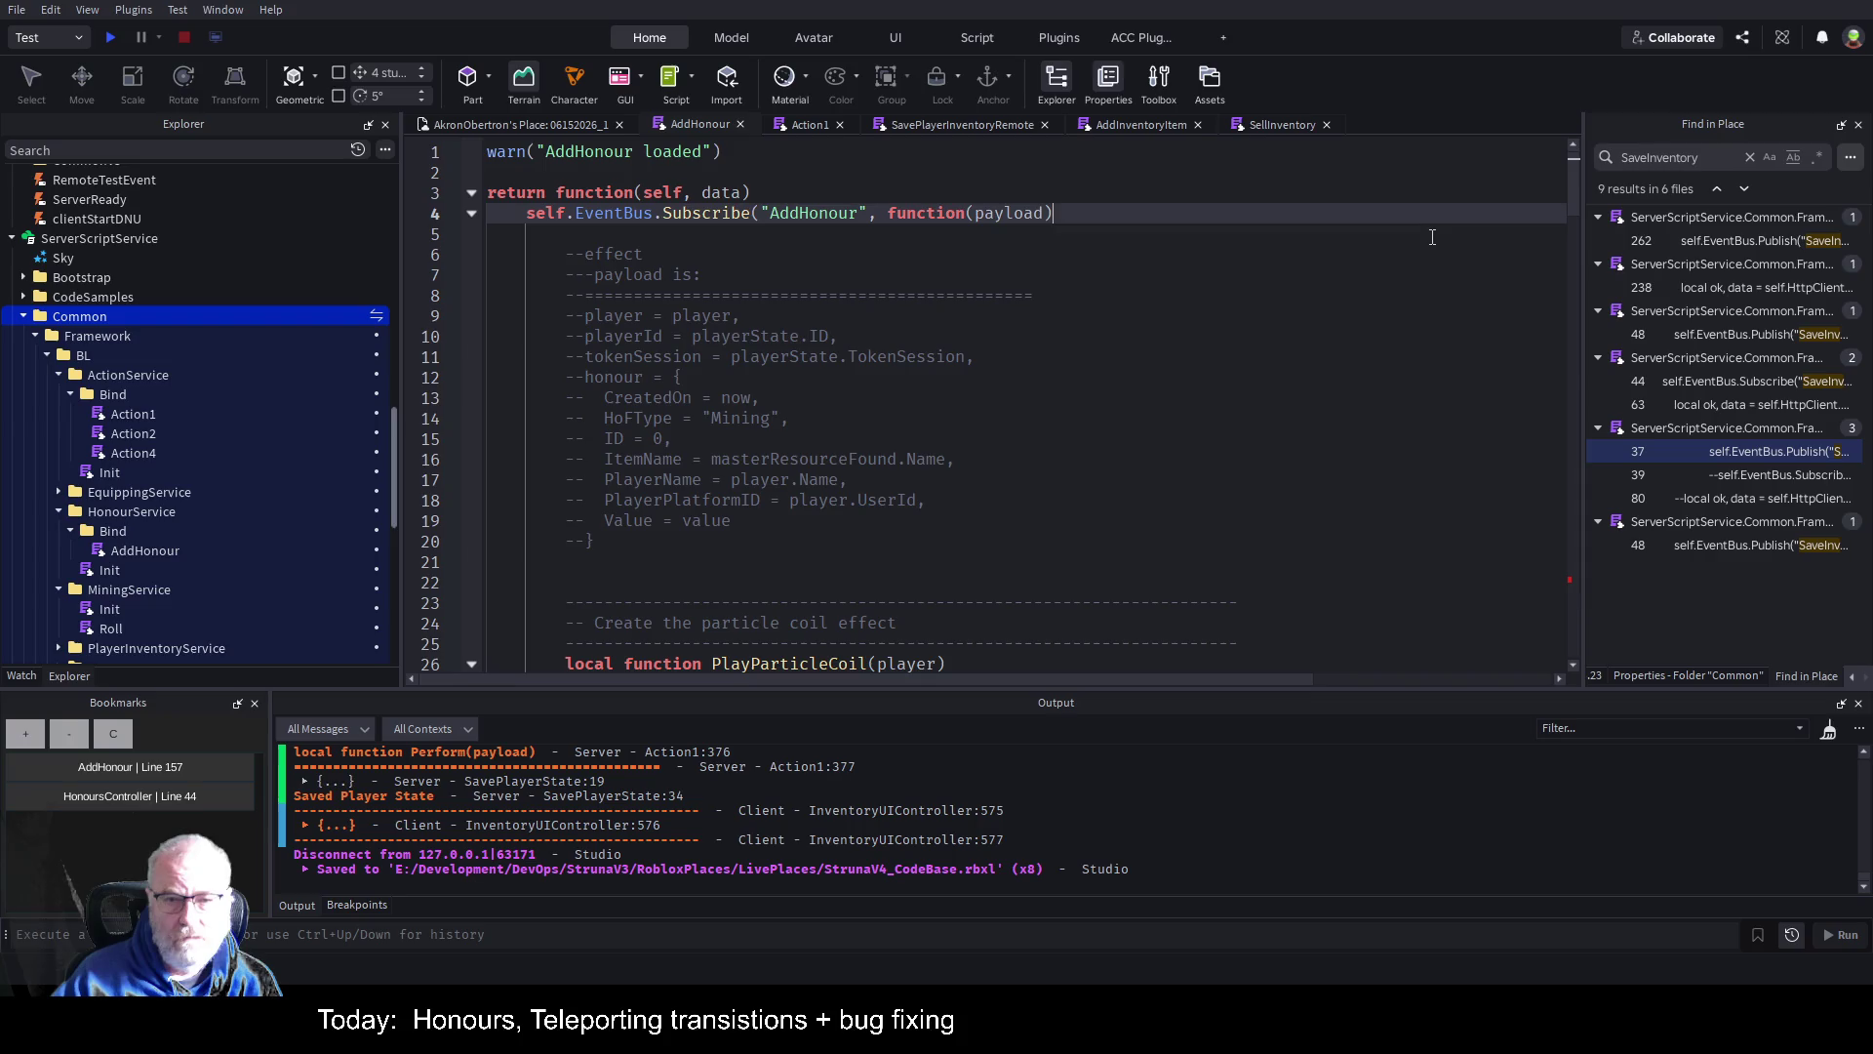
# Insert '--AddHonour is being used as Global for now' above the Subscribe call and save.
pyautogui.write(' //')
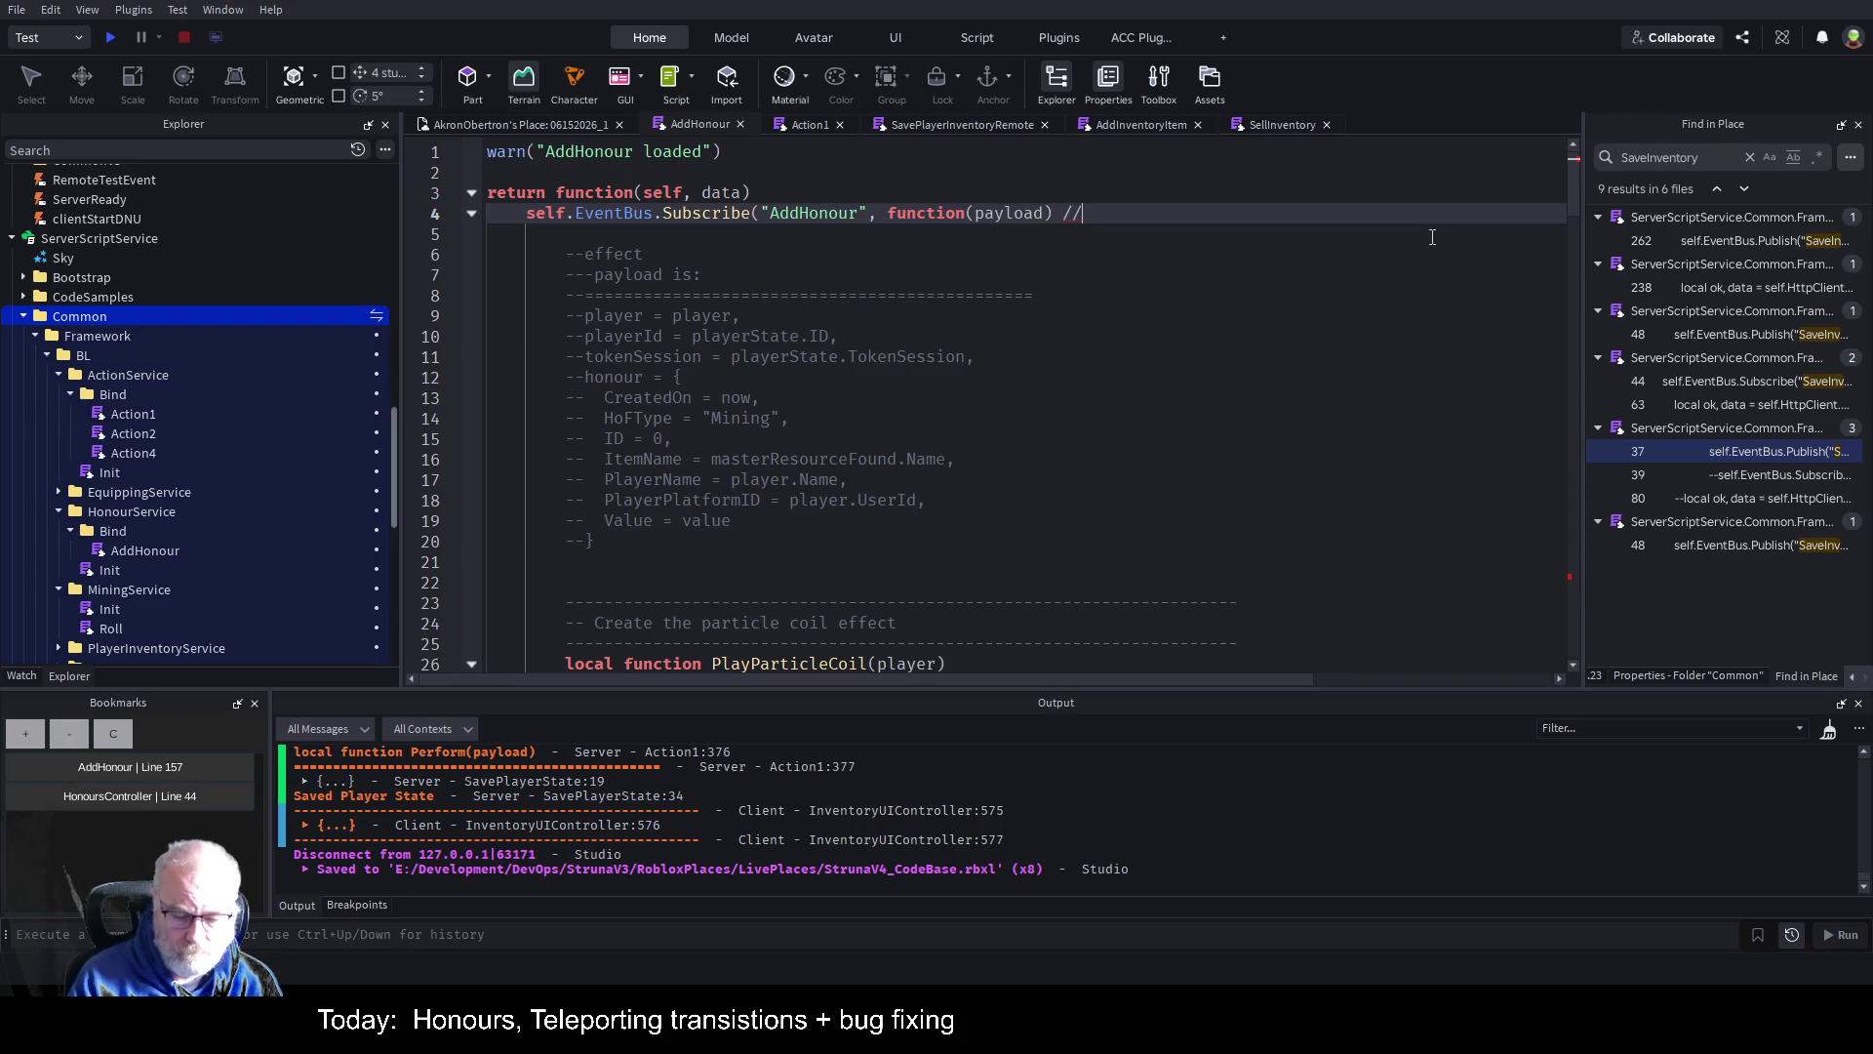
pyautogui.press('BackSpace')
pyautogui.press('BackSpace')
pyautogui.press('Up')
pyautogui.press('Return')
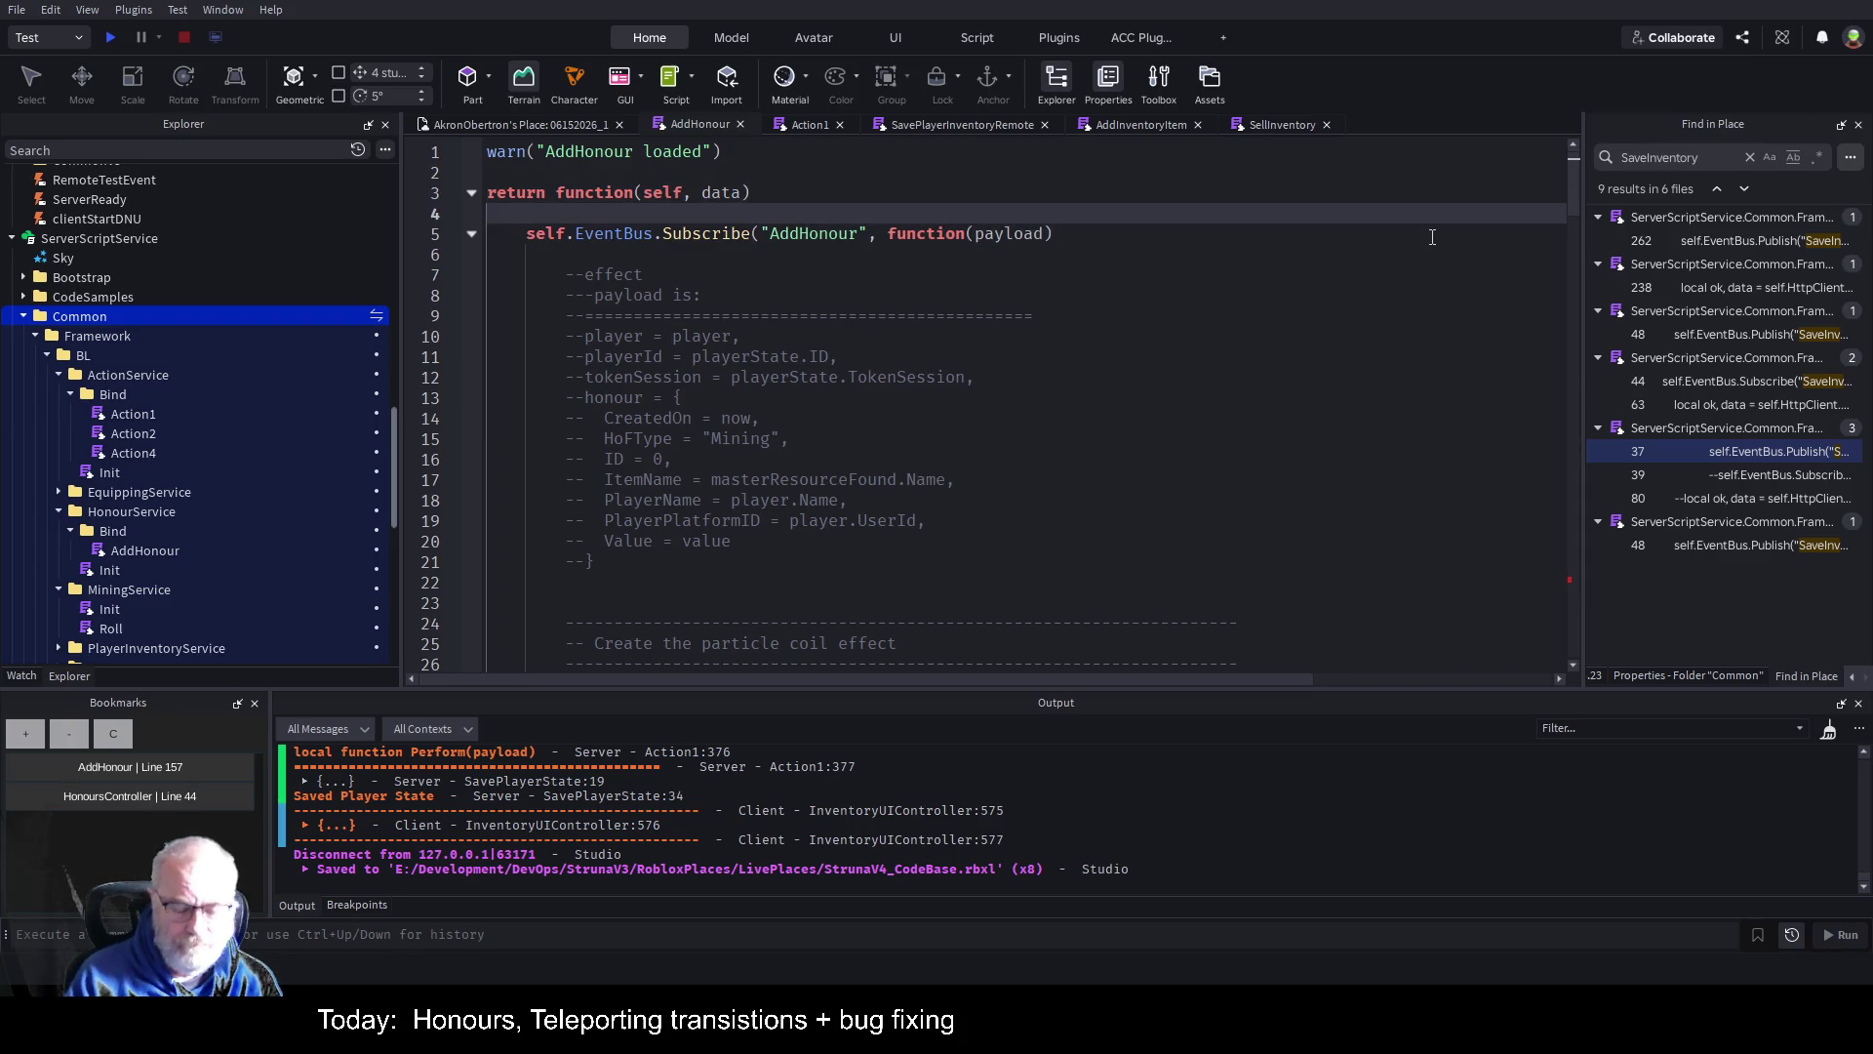
pyautogui.write('--AddH')
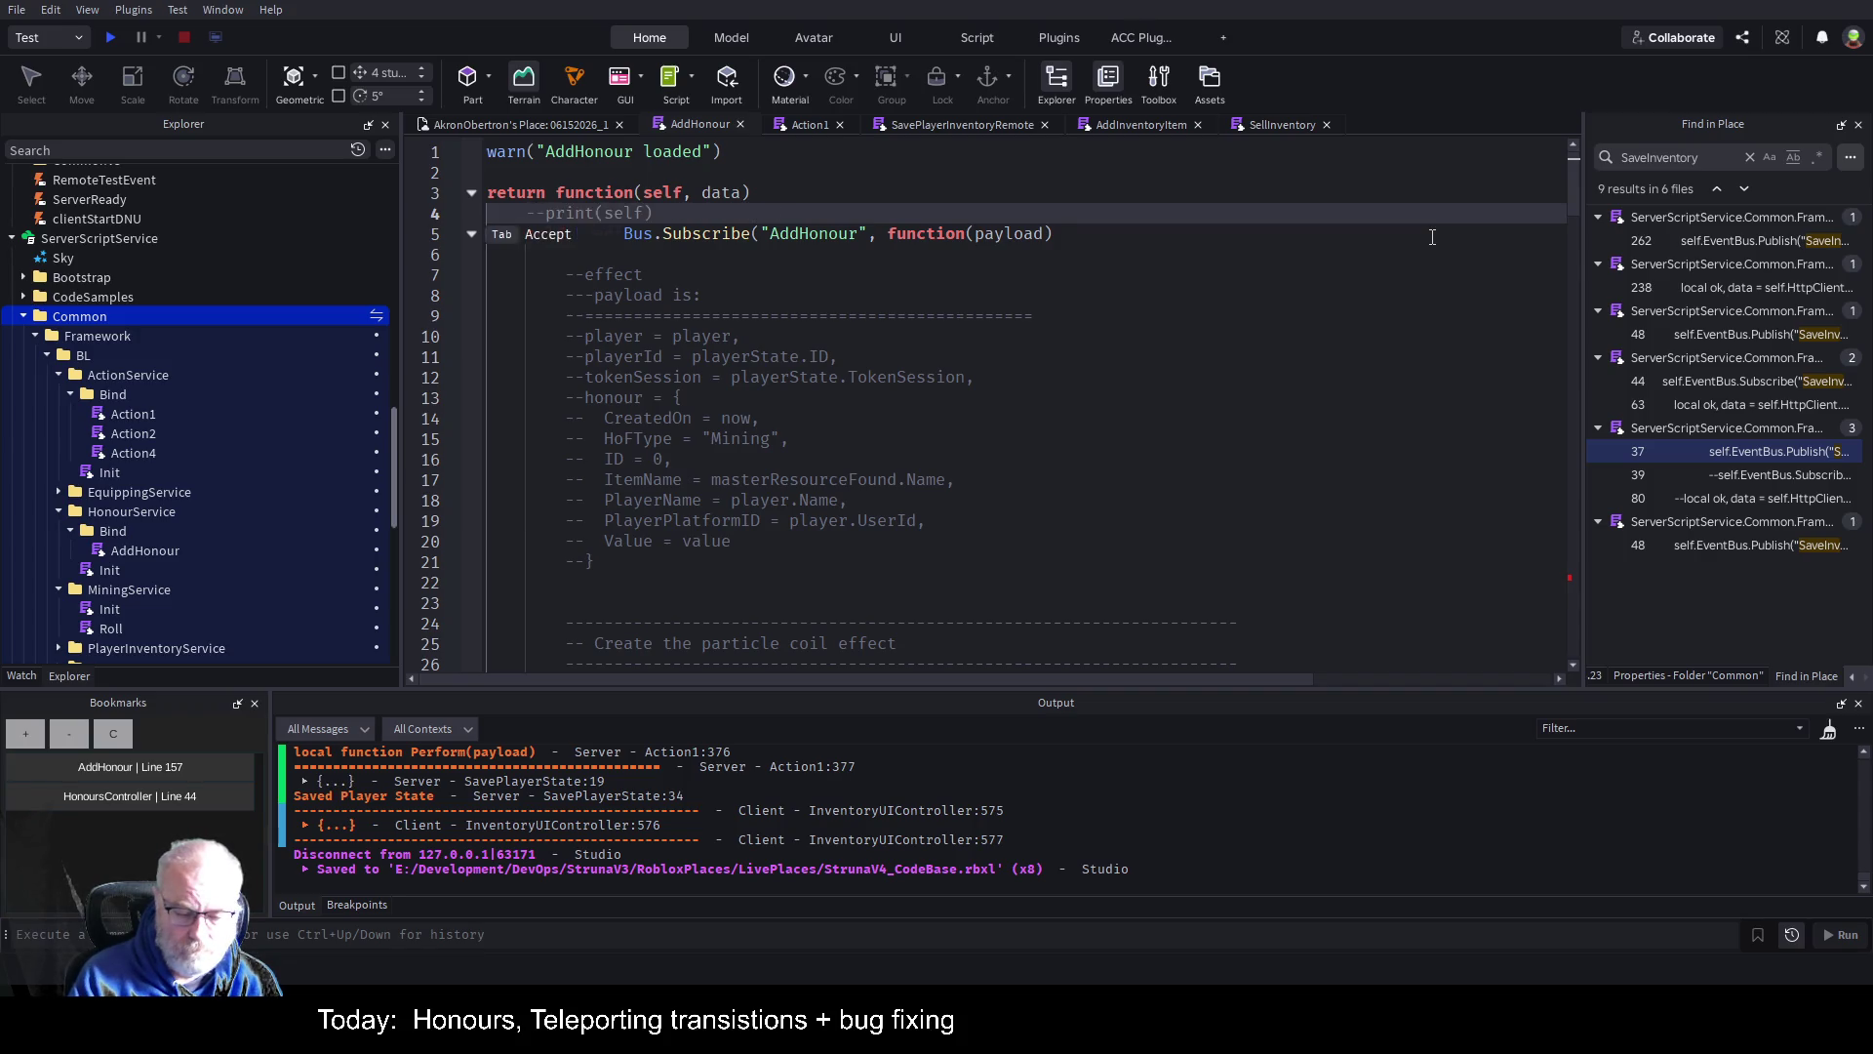
pyautogui.write('onour')
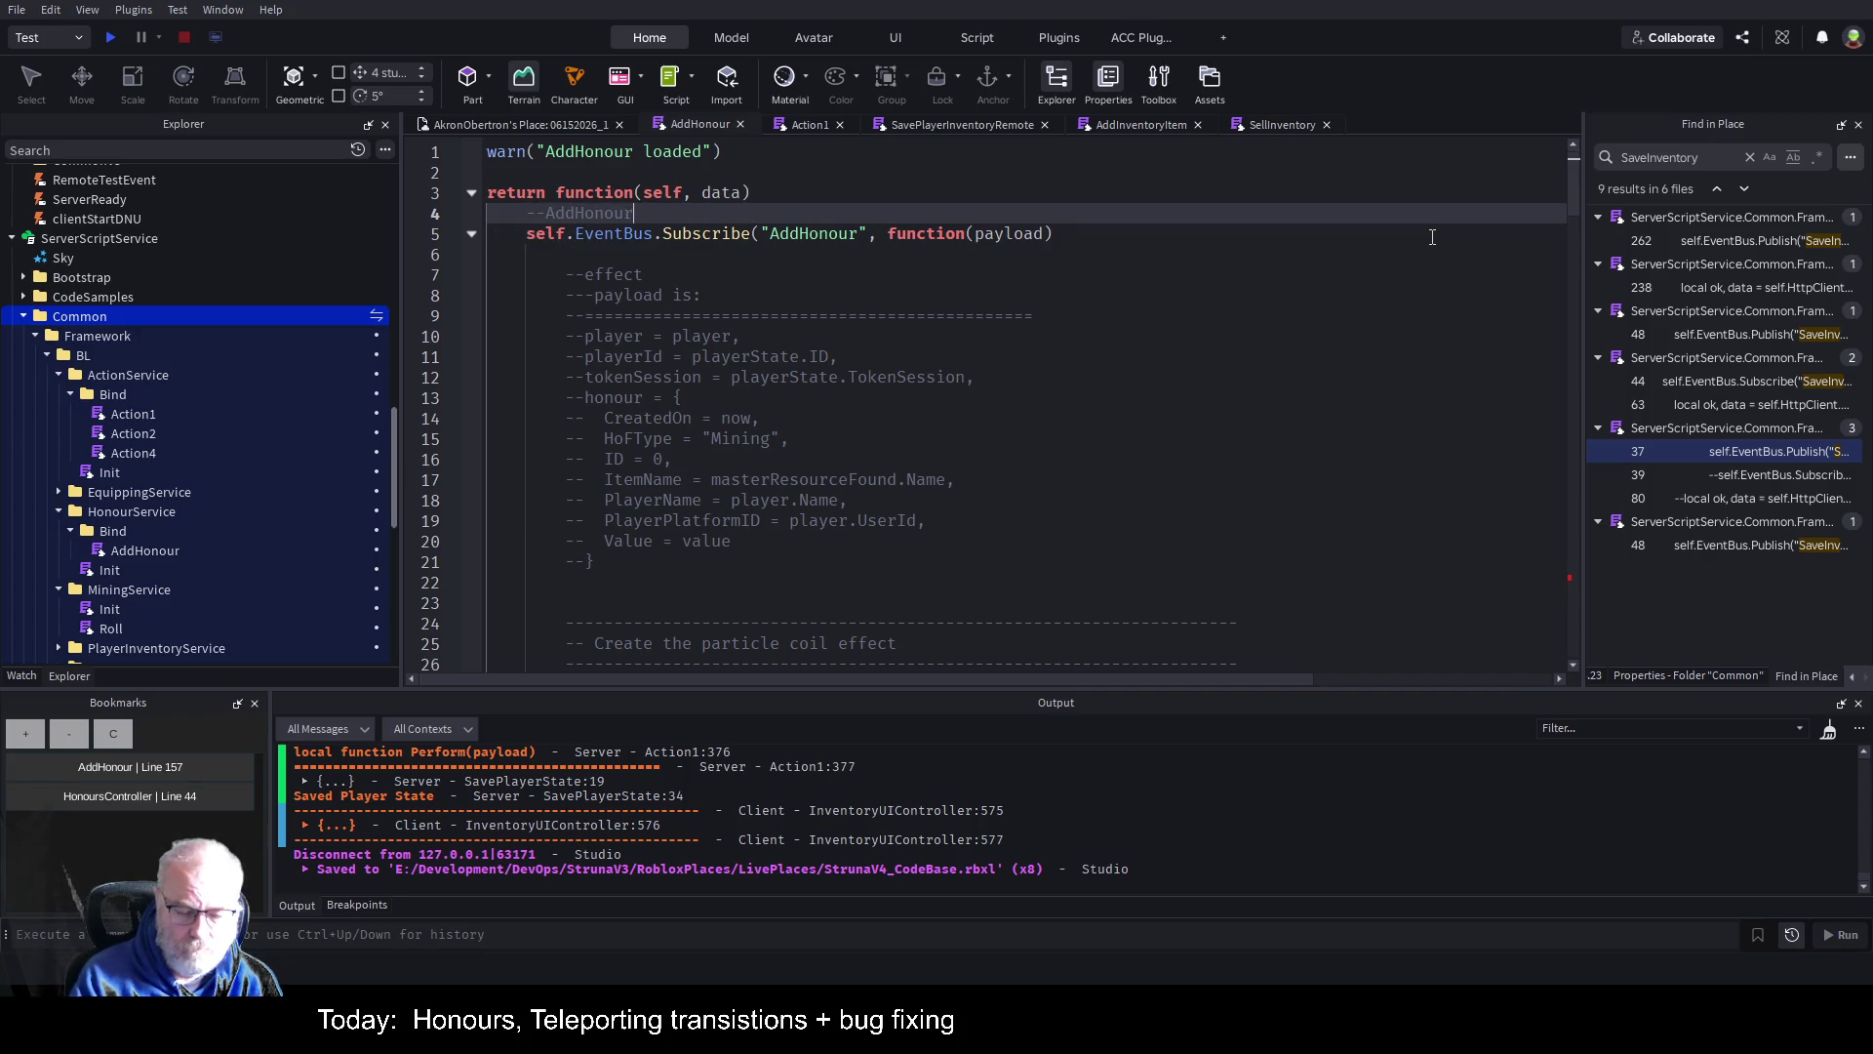
pyautogui.write(' is being used as')
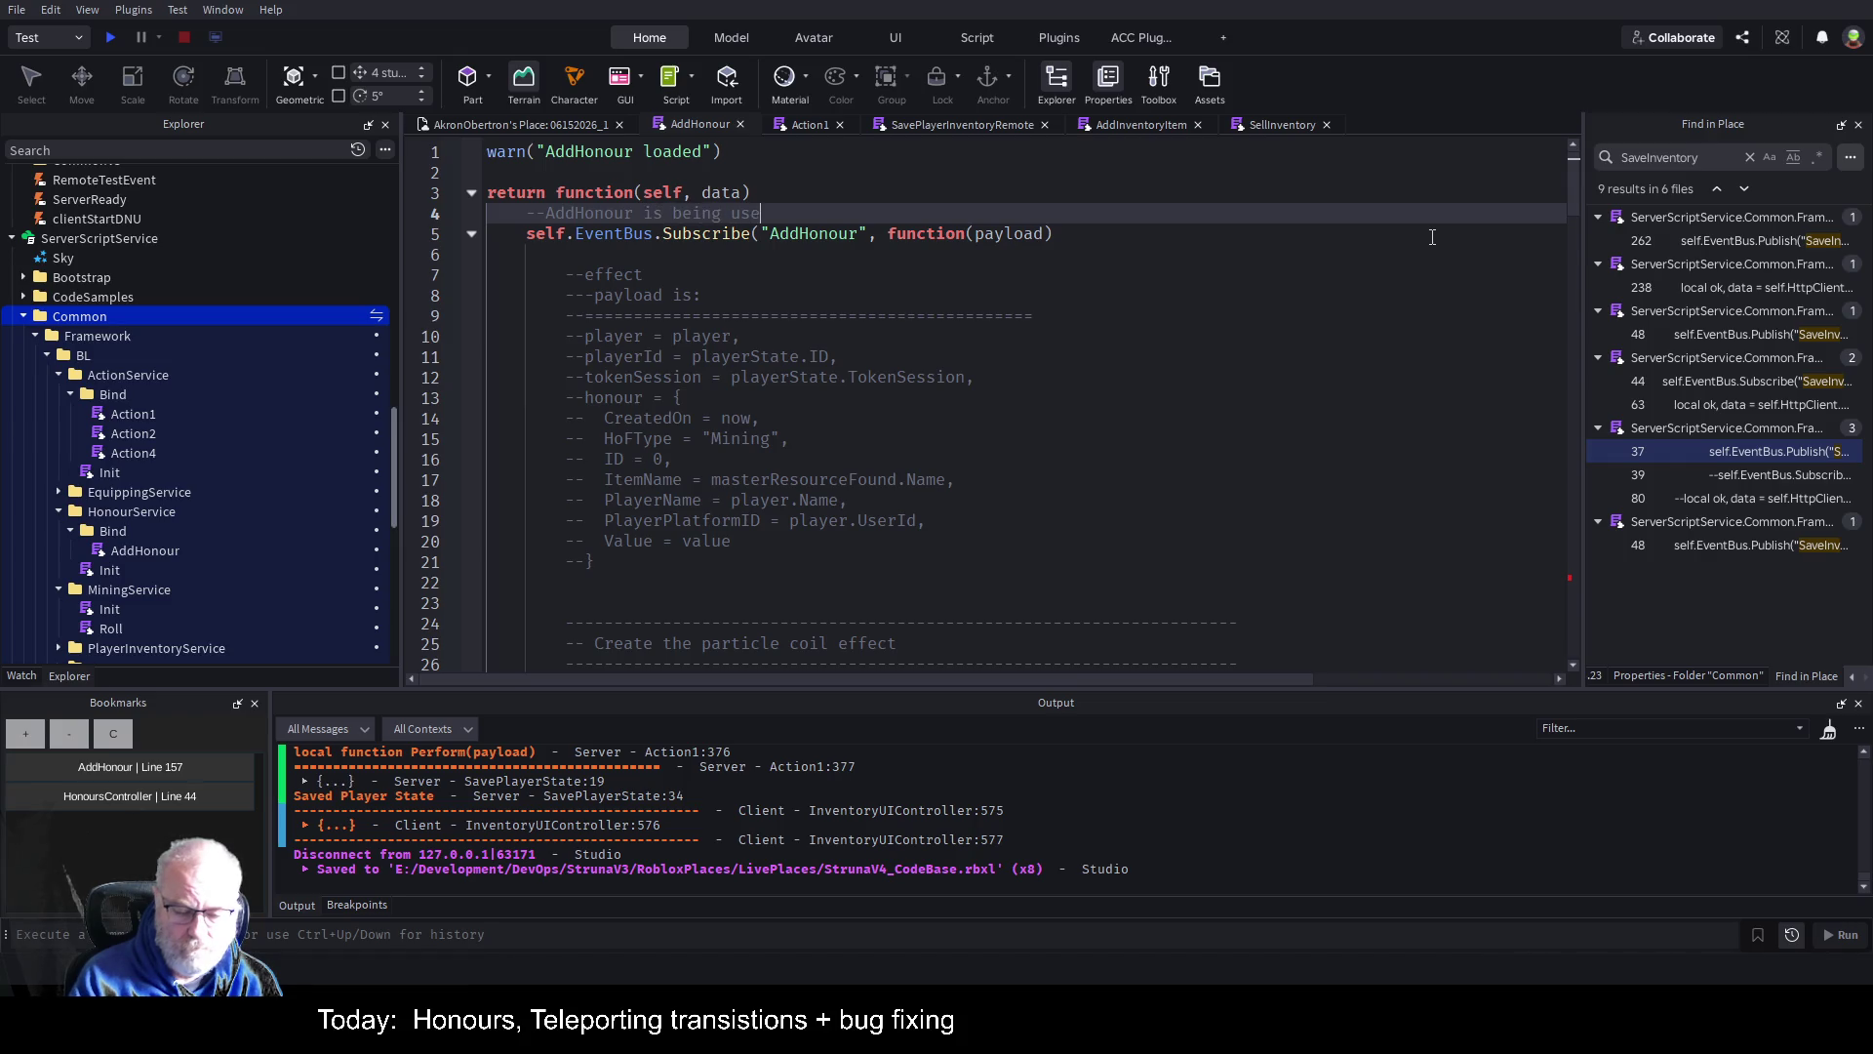
pyautogui.write(' Global for now')
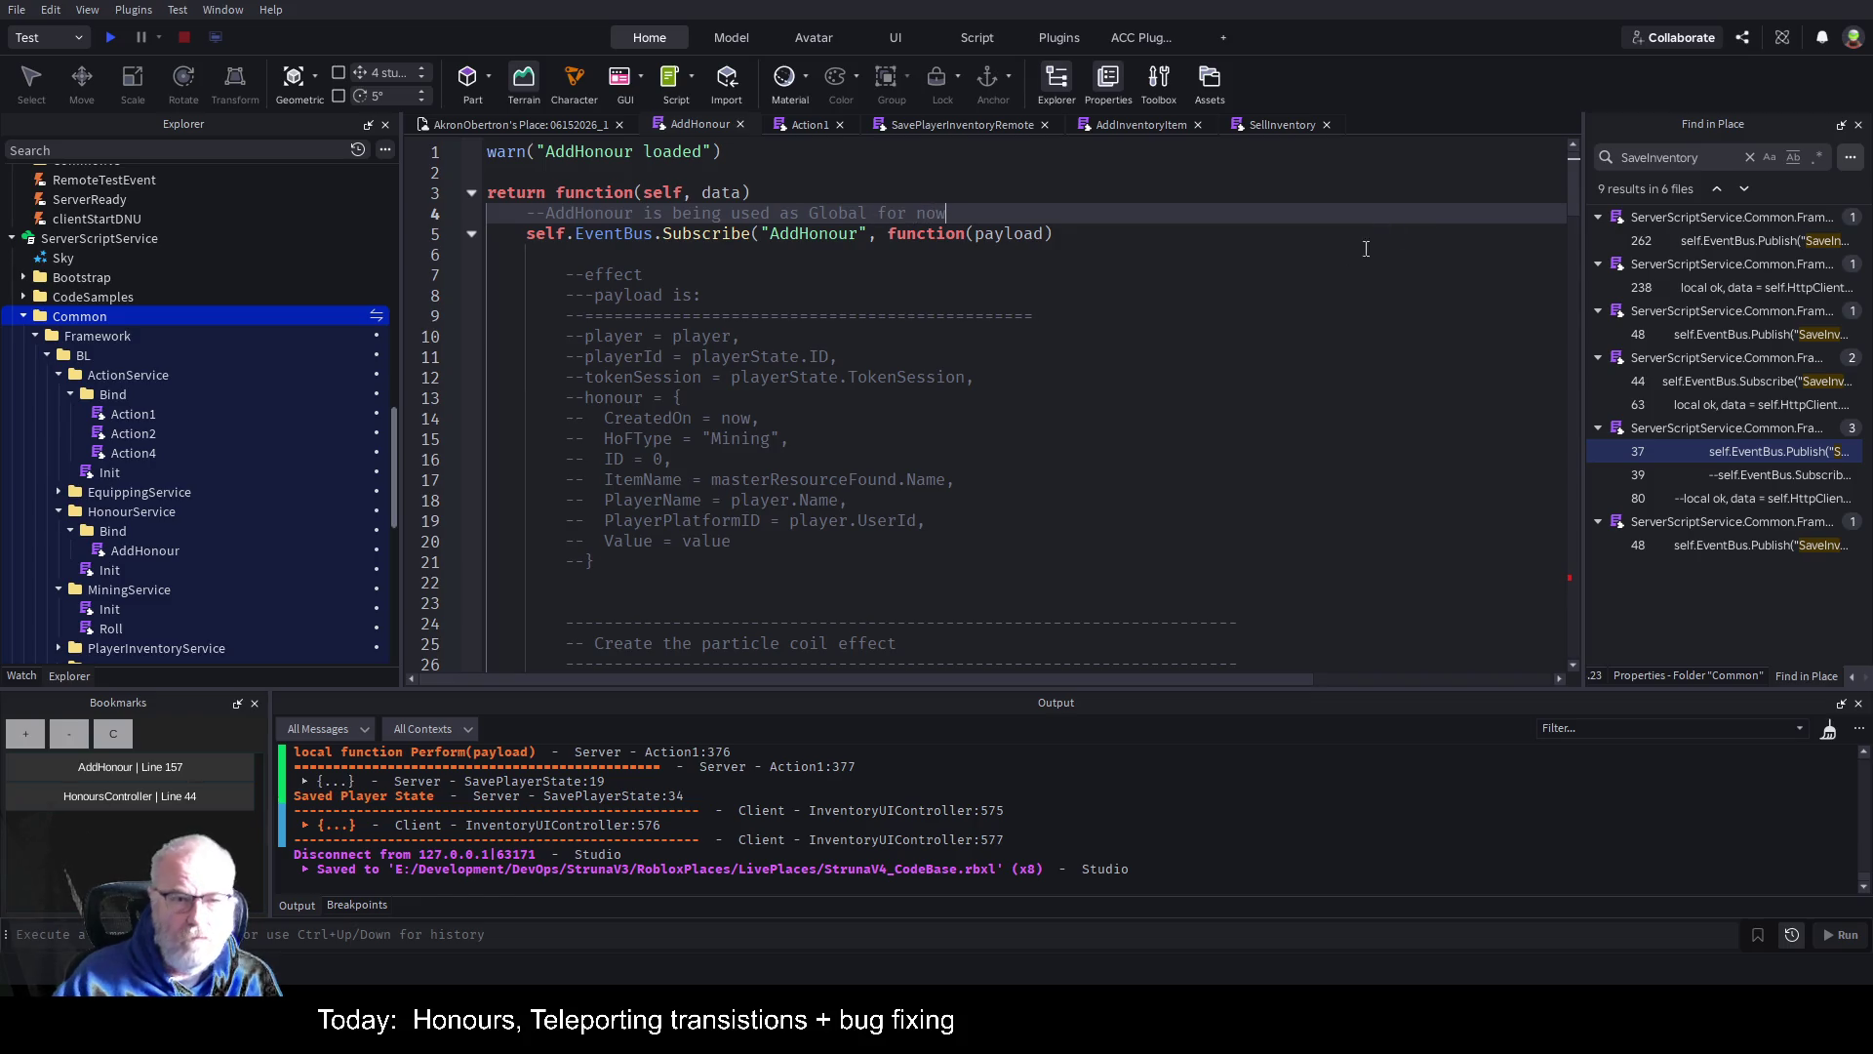
pyautogui.hotkey('ctrl', 's')
pyautogui.scroll(-18, 819, 370)
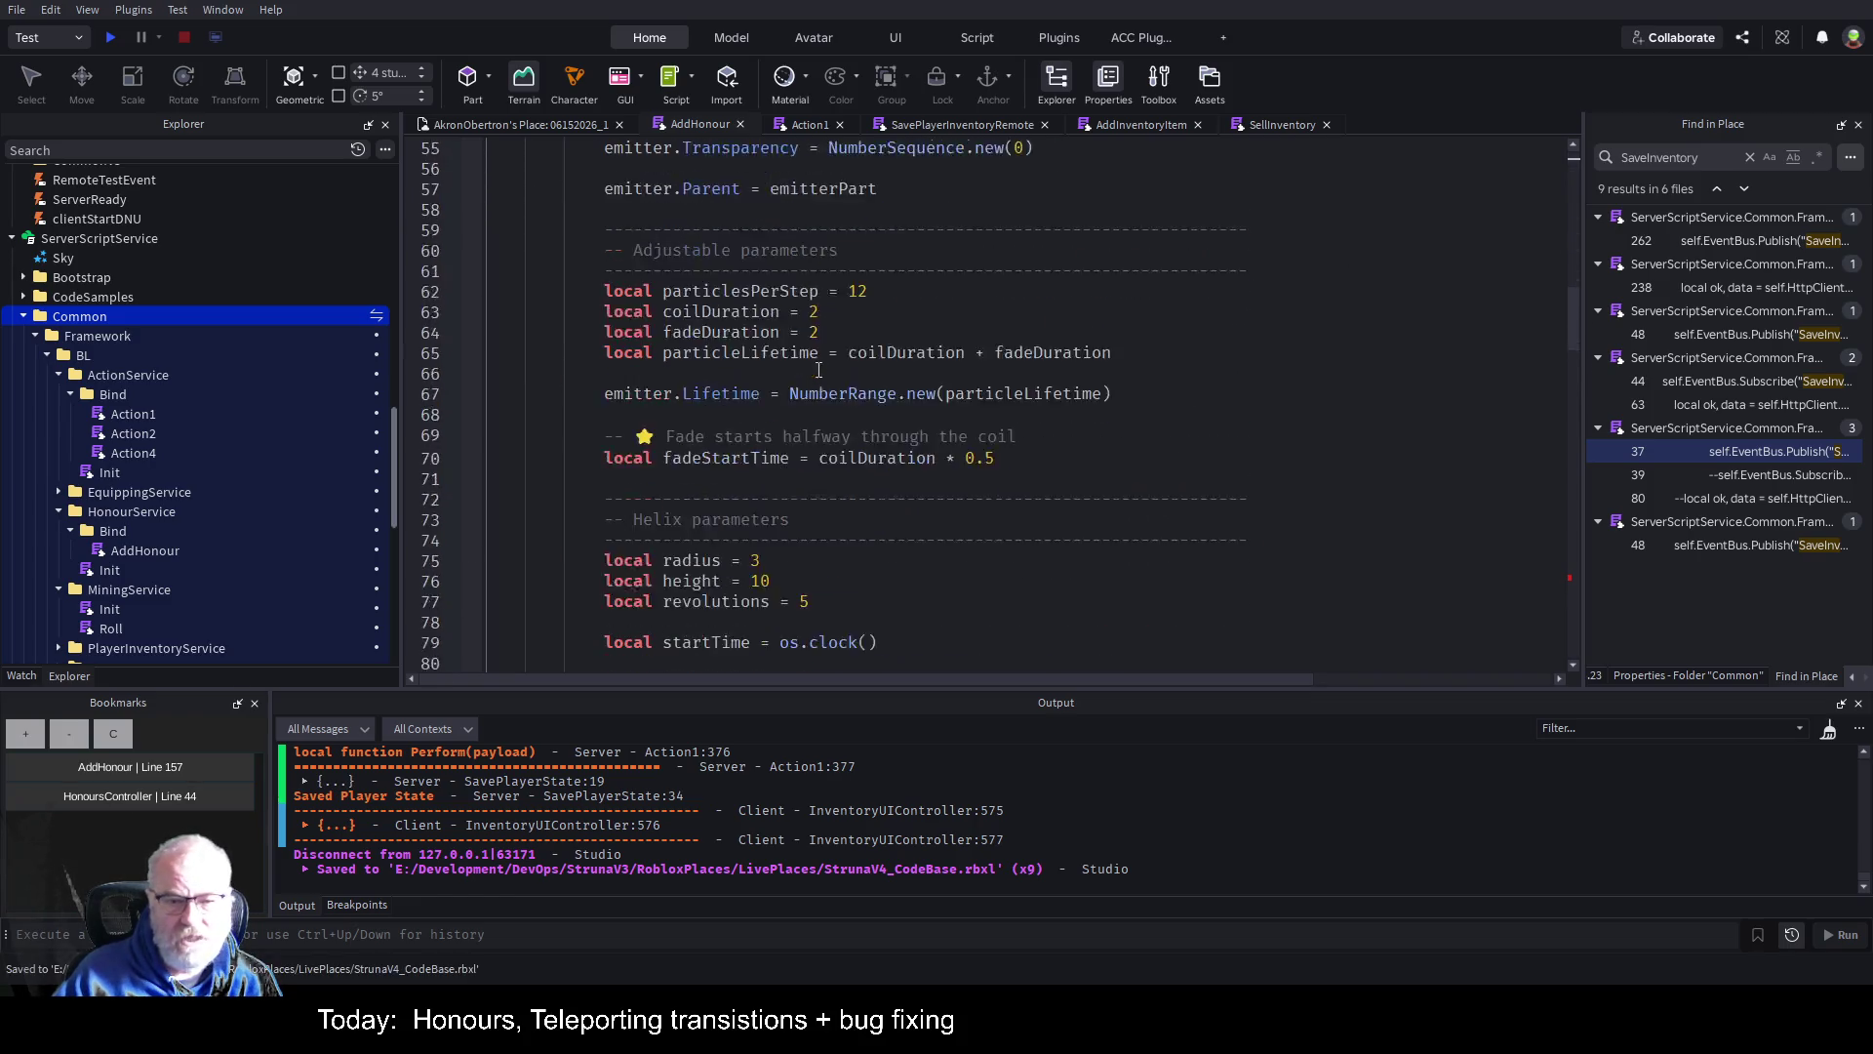
# Move to the callback's closing line at the end of AddHonour and save the place.
pyautogui.scroll(-20, 818, 370)
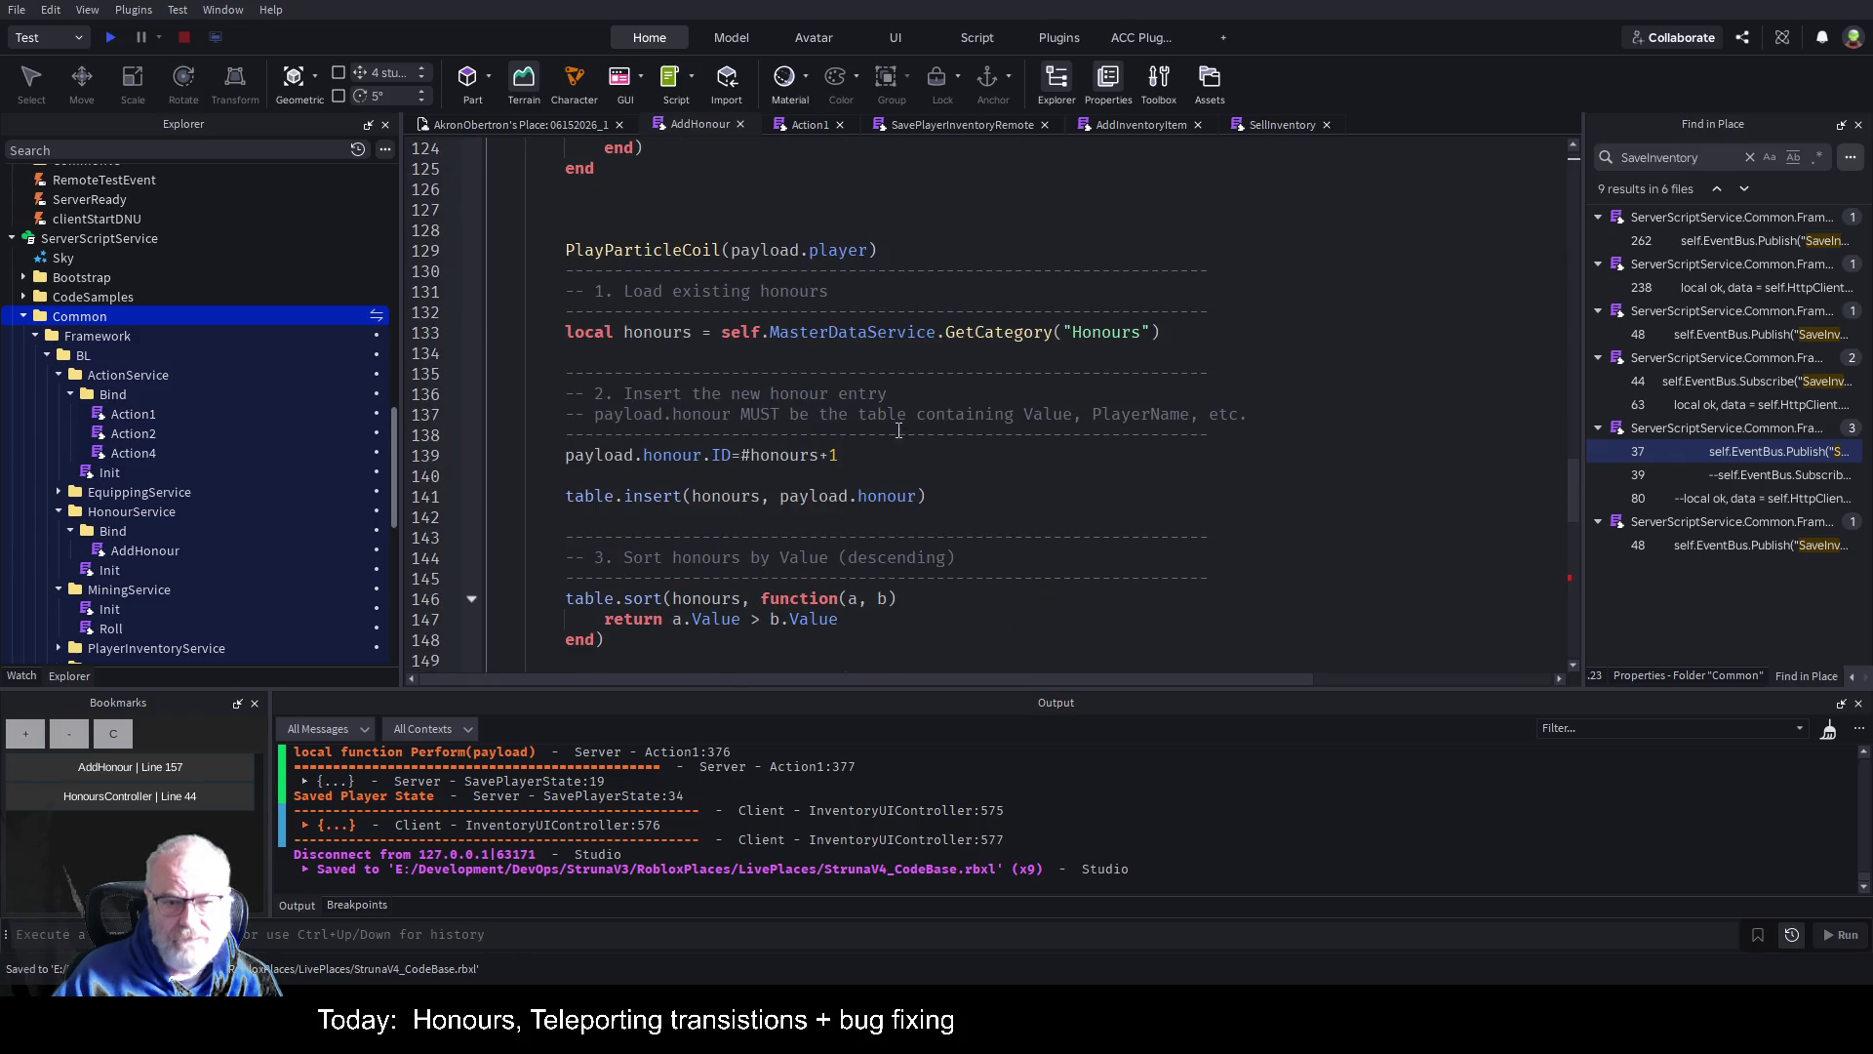
pyautogui.scroll(-5, 1022, 488)
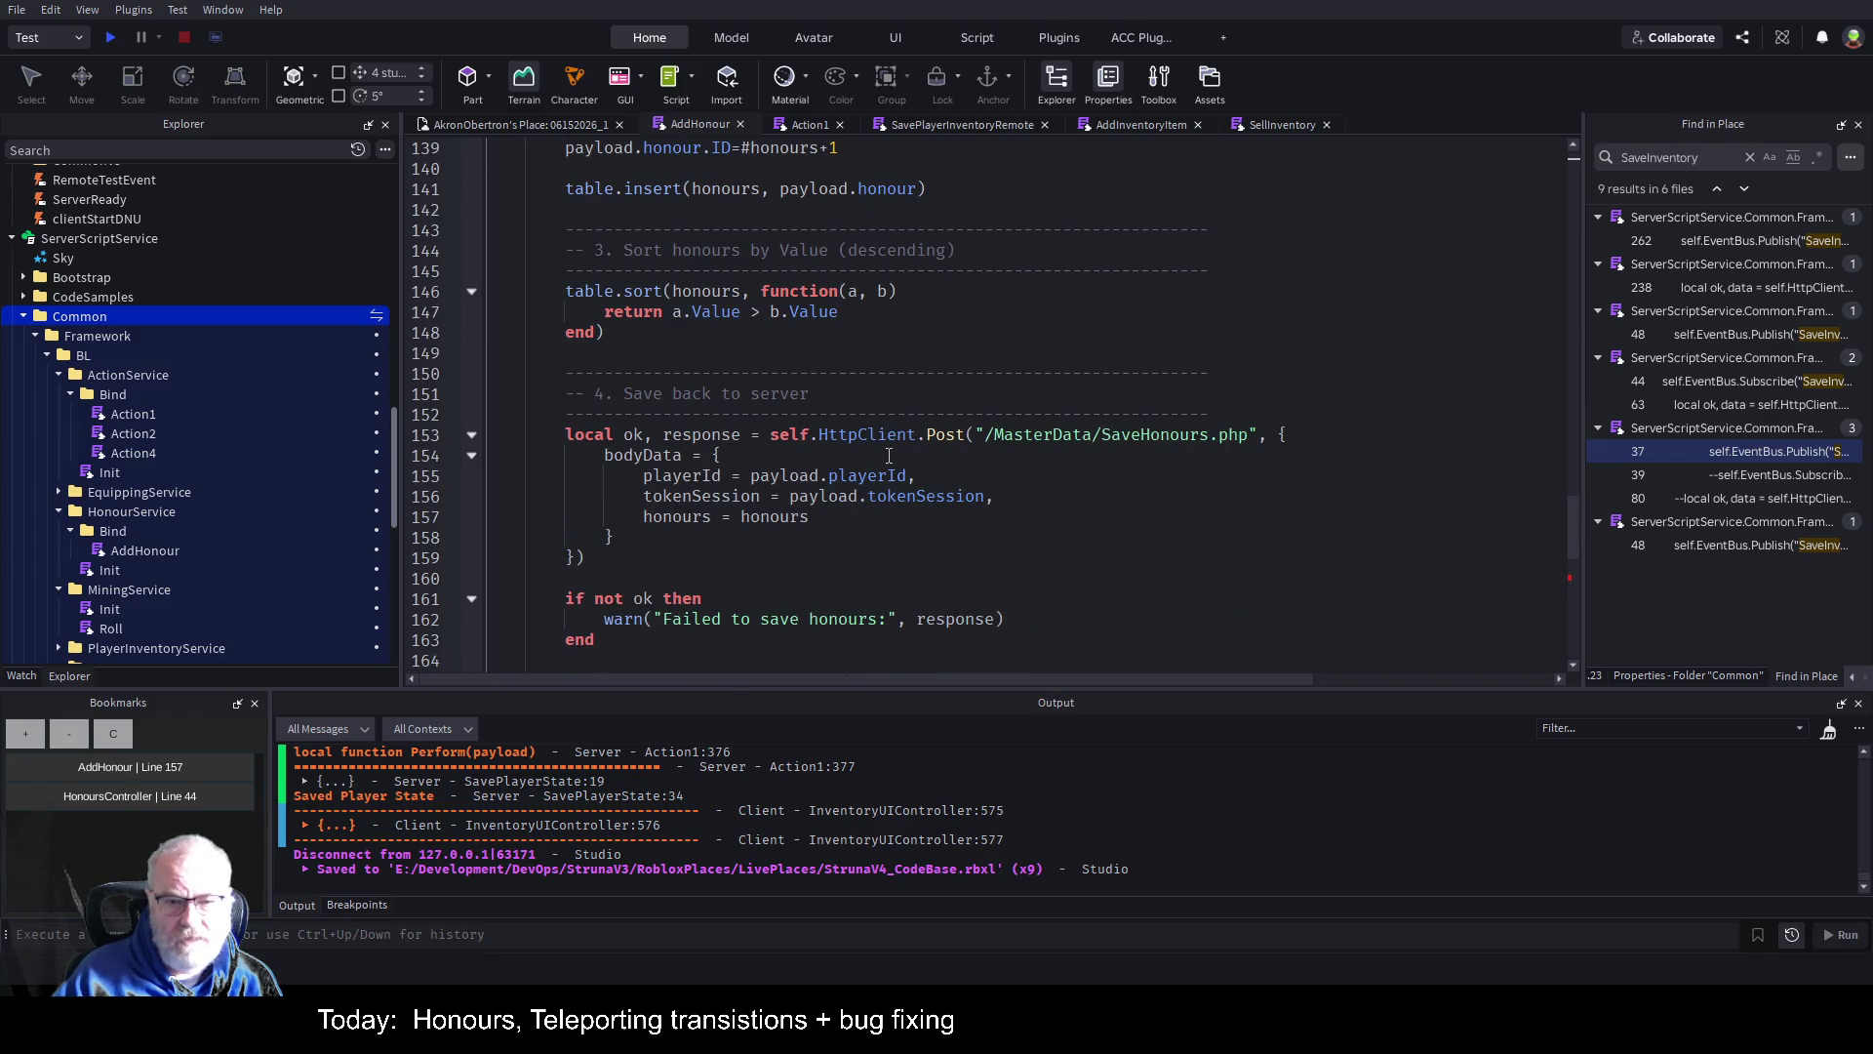
pyautogui.scroll(-6, 889, 455)
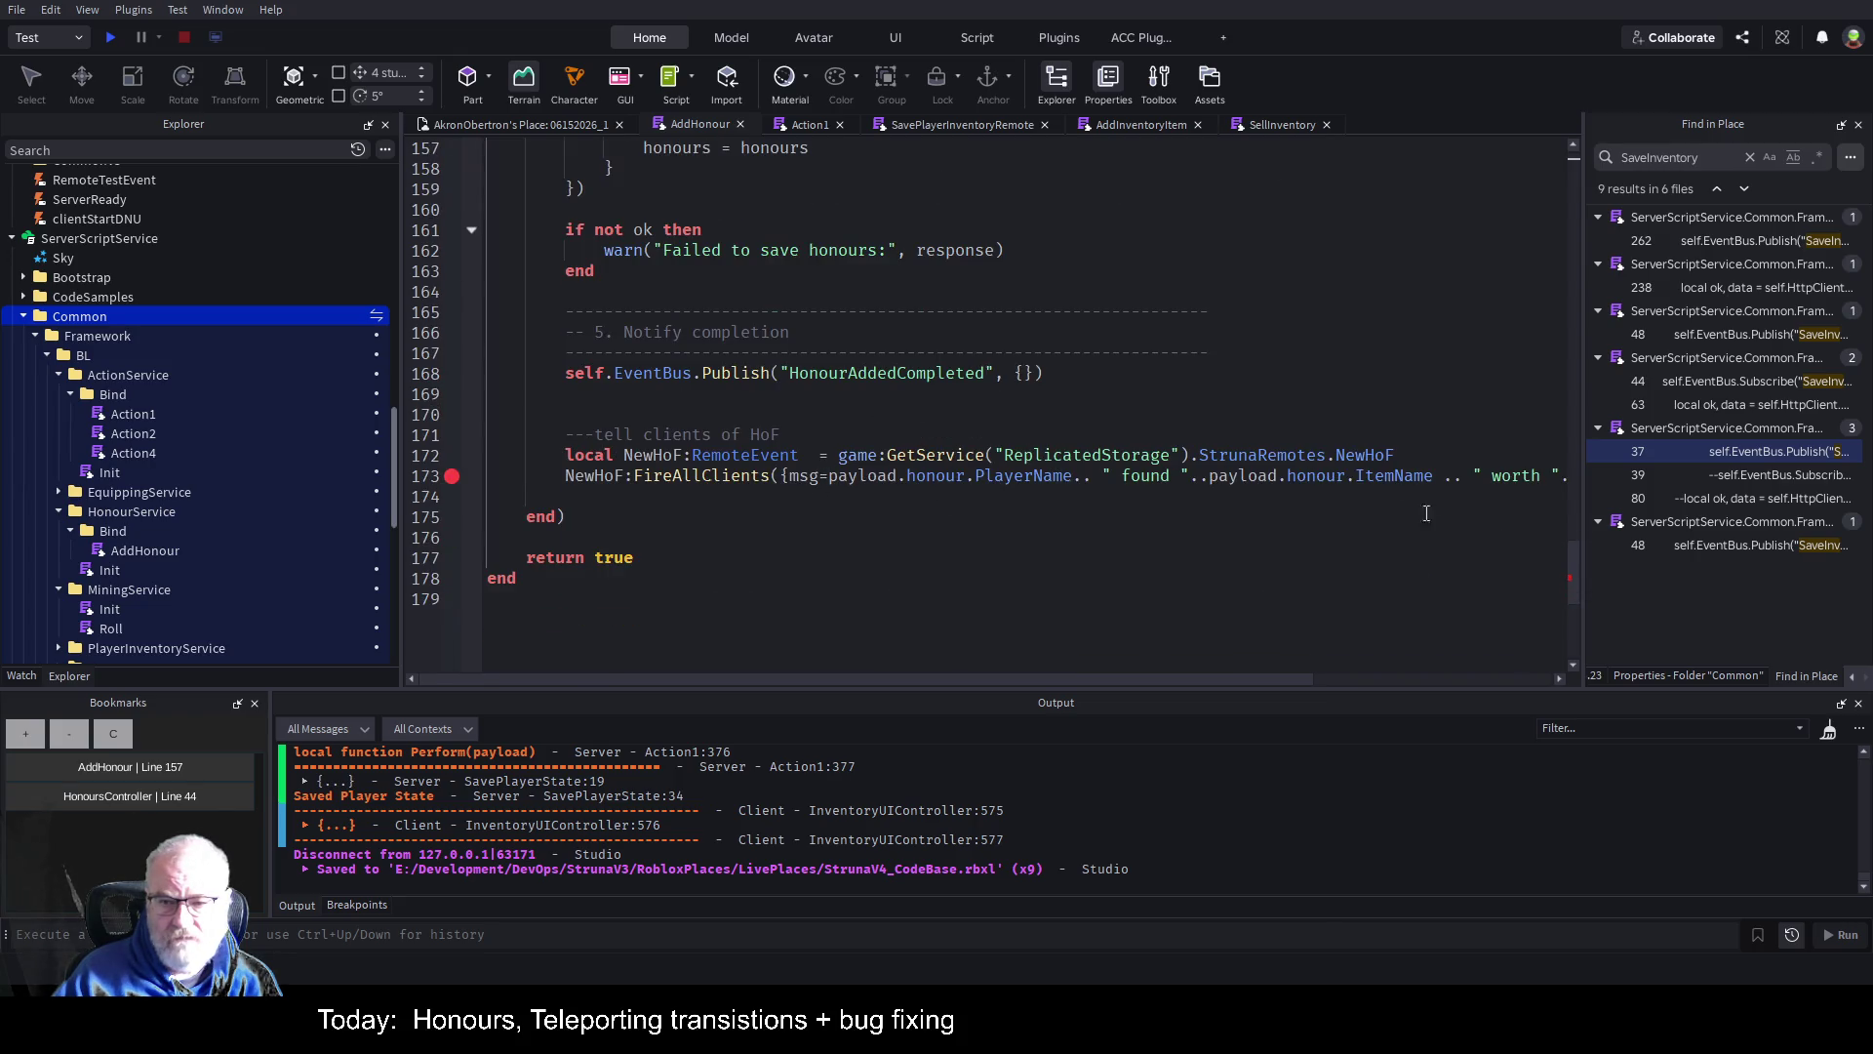
pyautogui.moveTo(1227, 682)
pyautogui.mouseDown()
pyautogui.moveTo(1473, 679)
pyautogui.moveTo(1319, 681)
pyautogui.mouseUp()
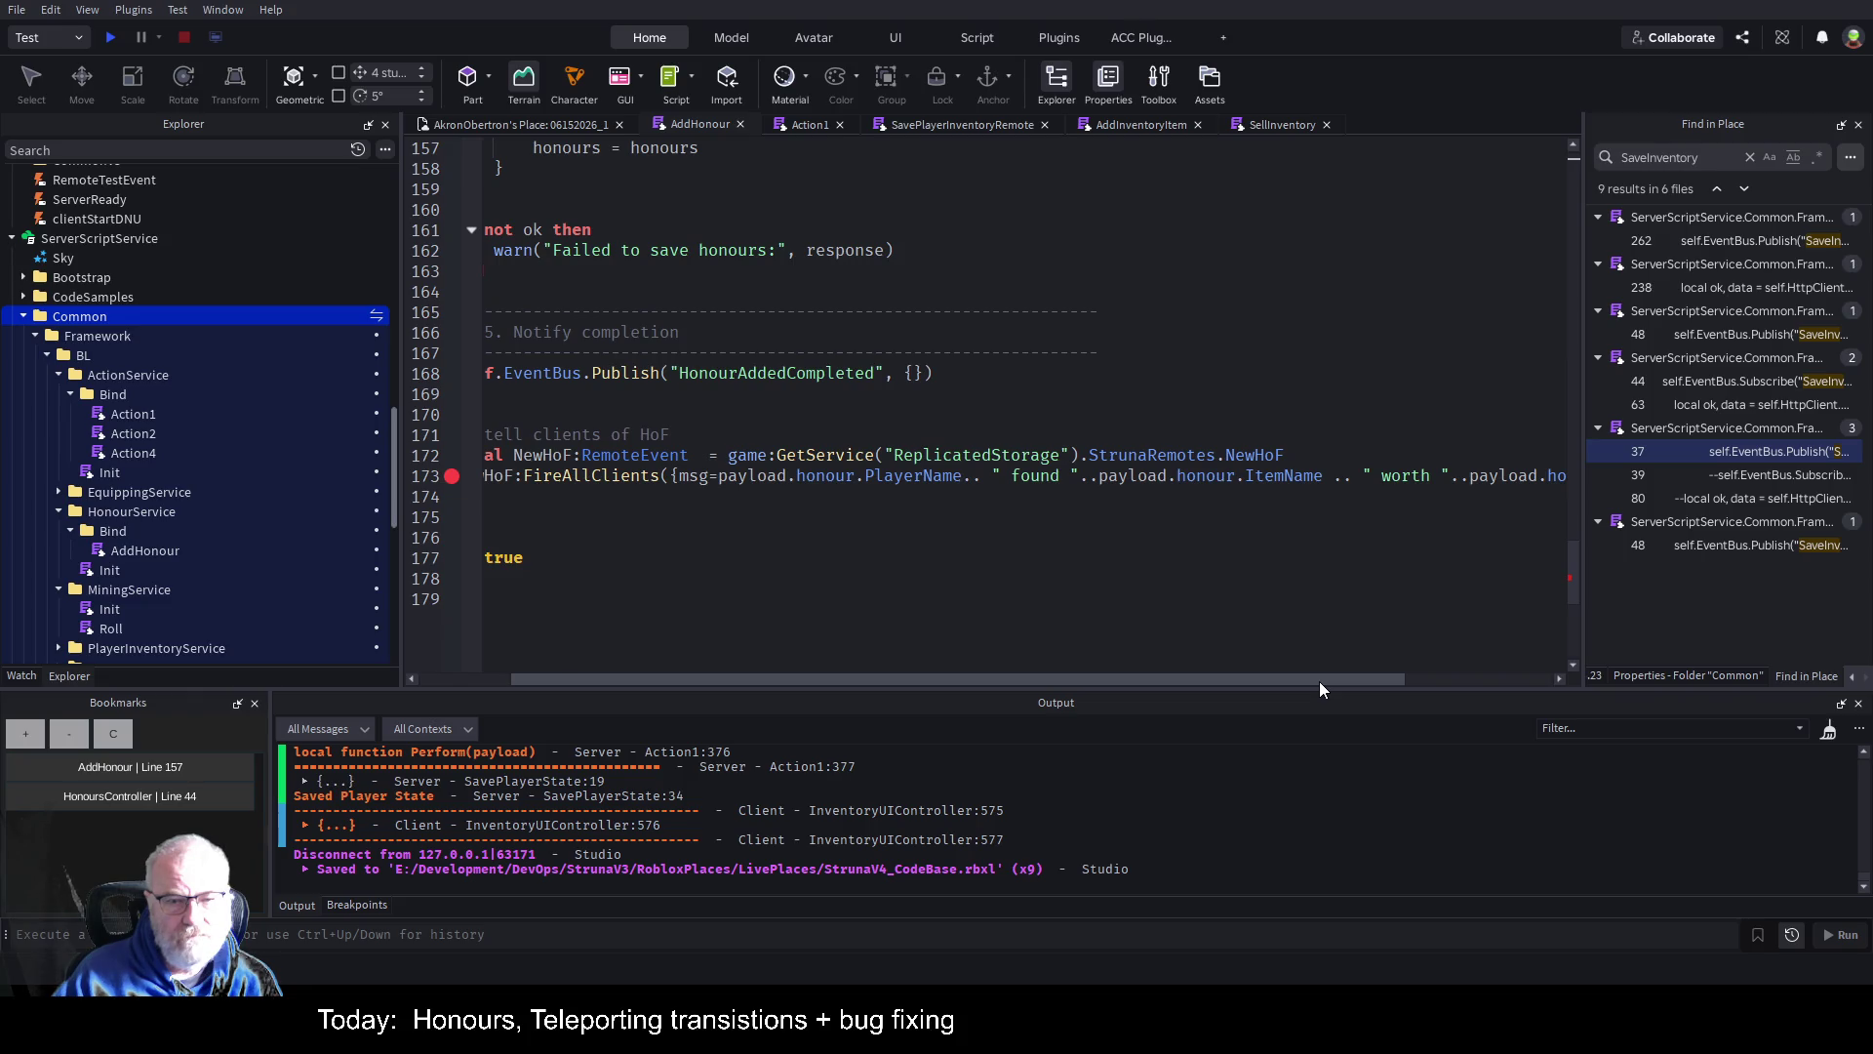
pyautogui.click(958, 517)
pyautogui.hotkey('ctrl', 's')
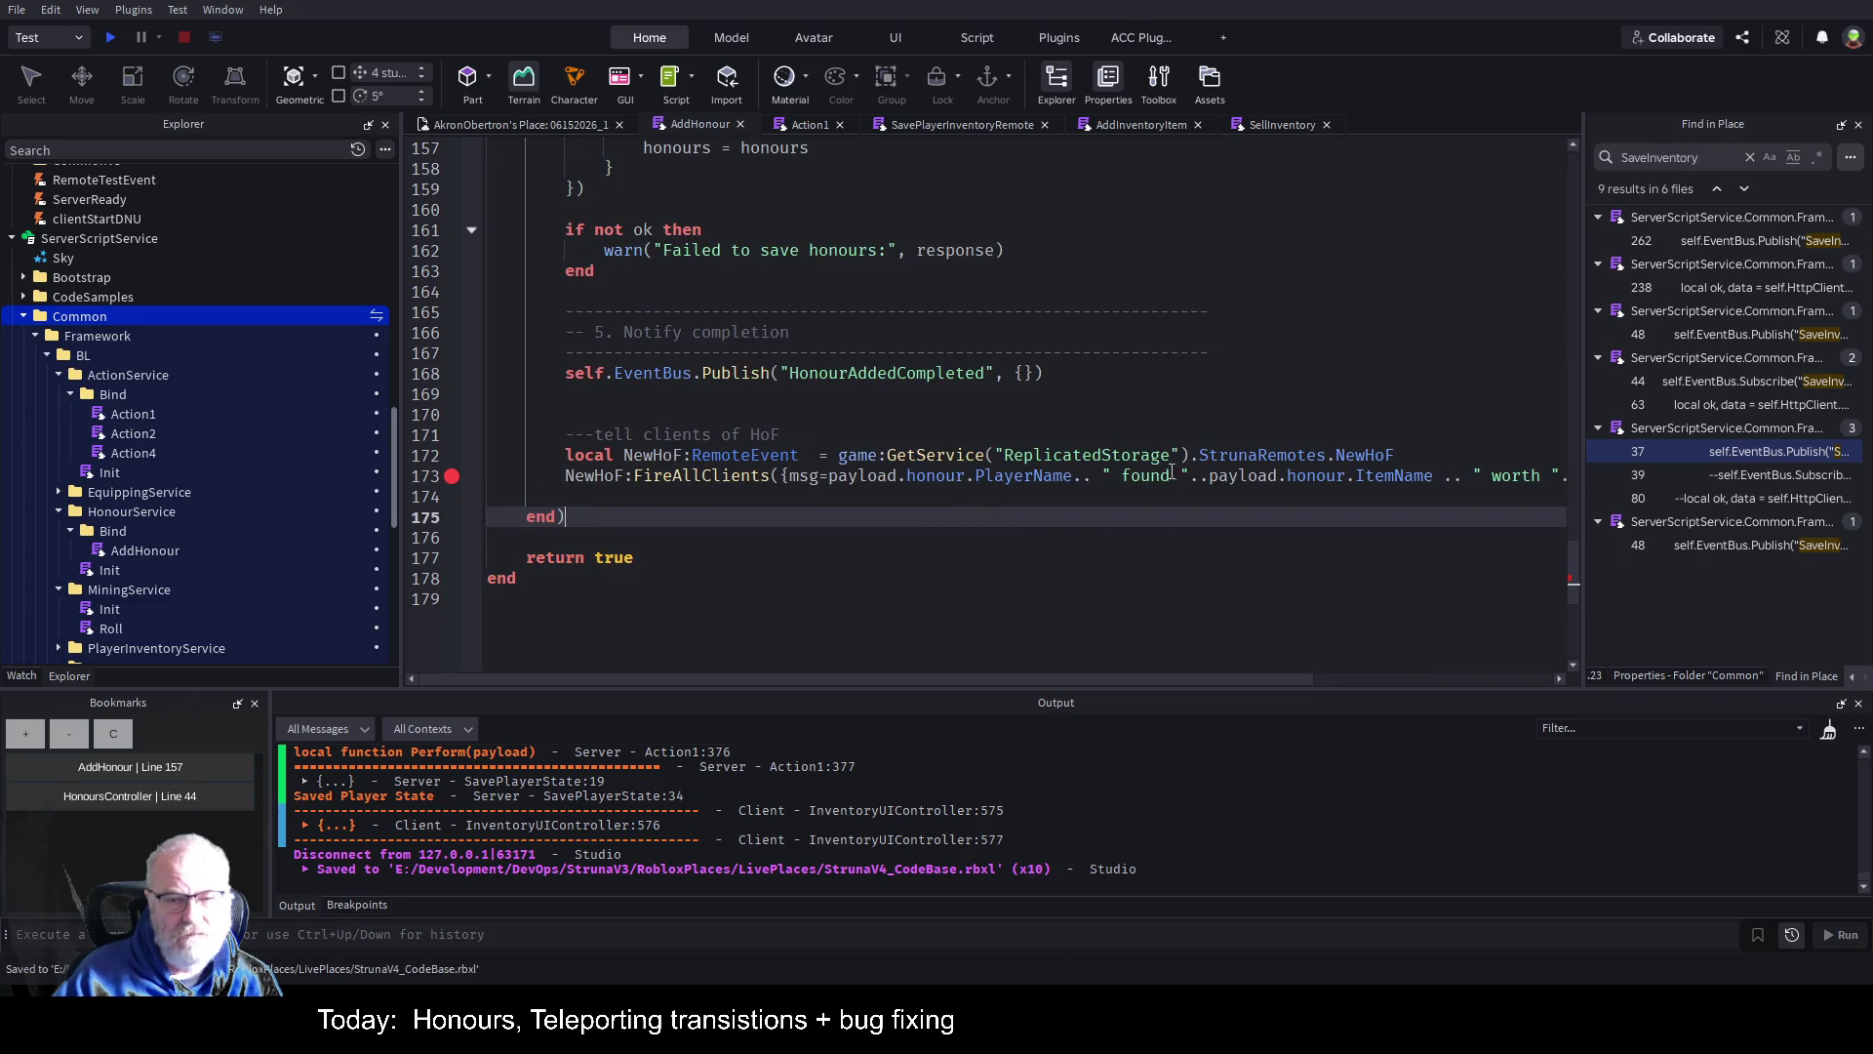
# Disable the breakpoint on line 173's NewHoF:FireAllClients broadcast.
pyautogui.moveTo(1186, 681); pyautogui.dragTo(1307, 680)
pyautogui.click(1011, 334)
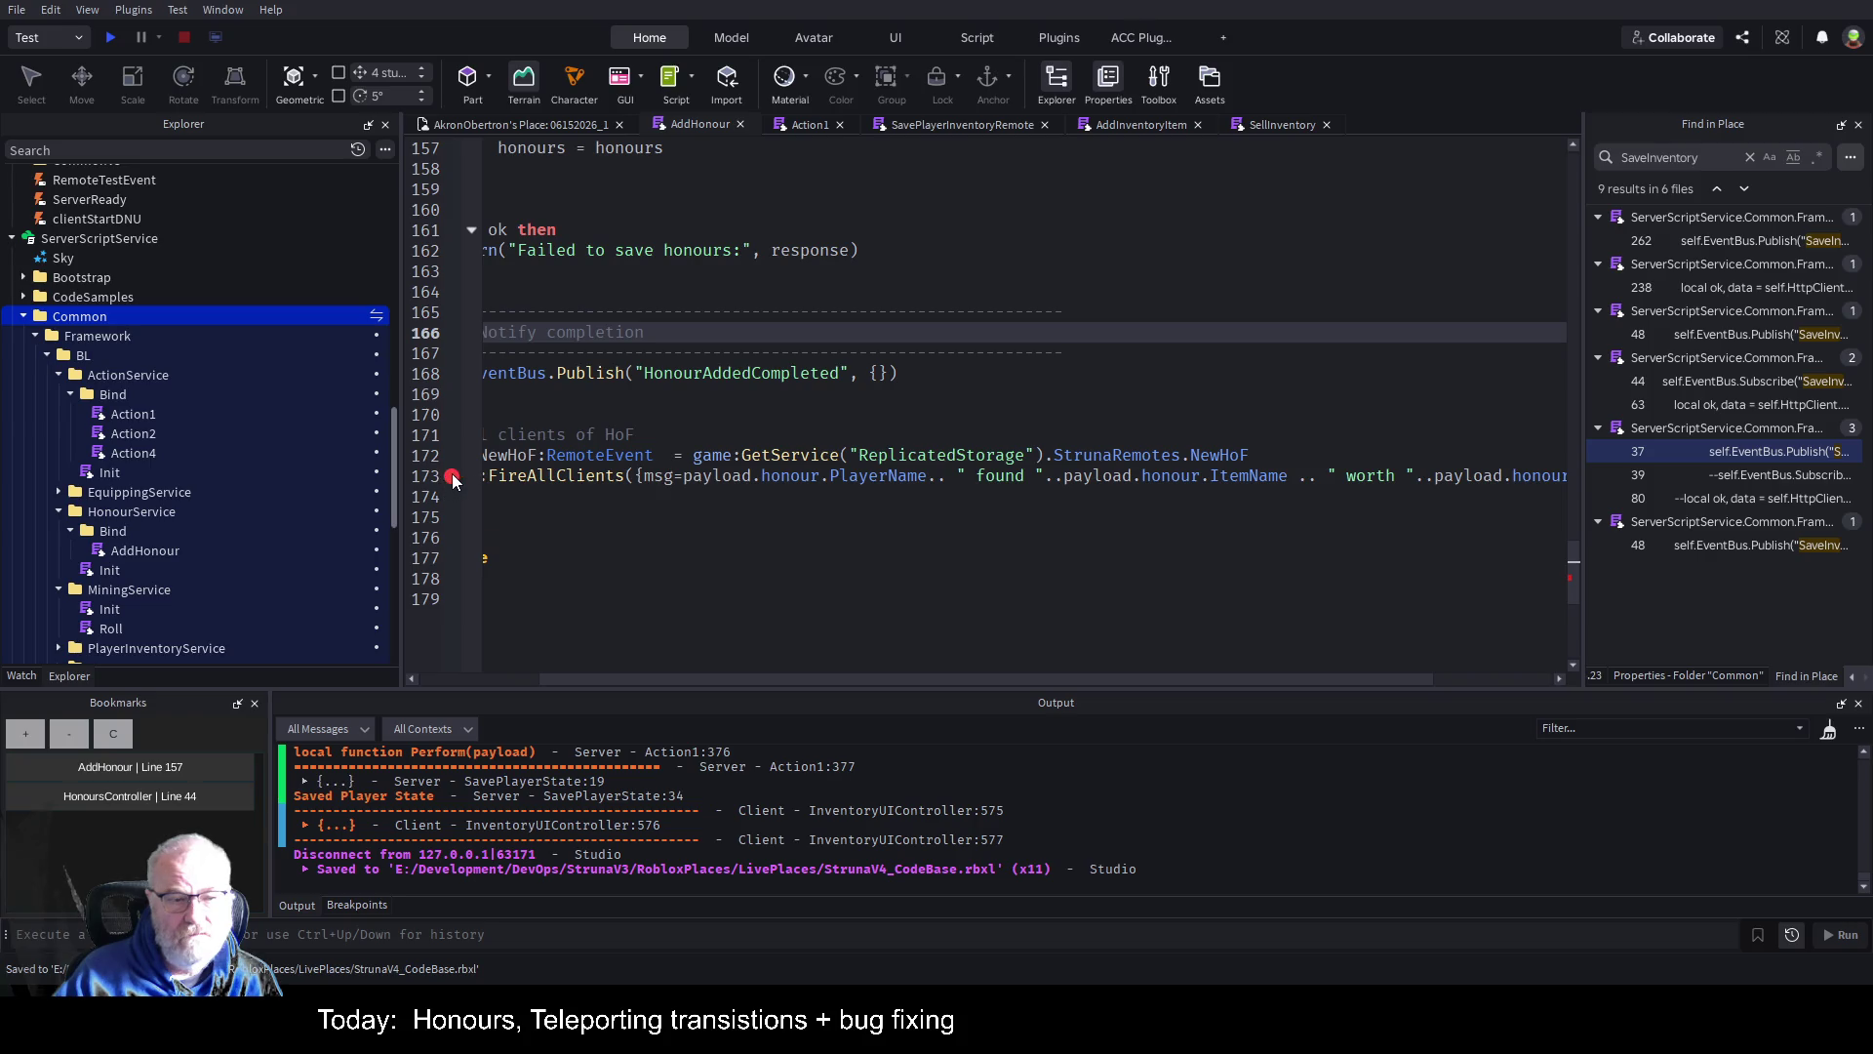
pyautogui.click(694, 505)
pyautogui.hotkey('ctrl', 's')
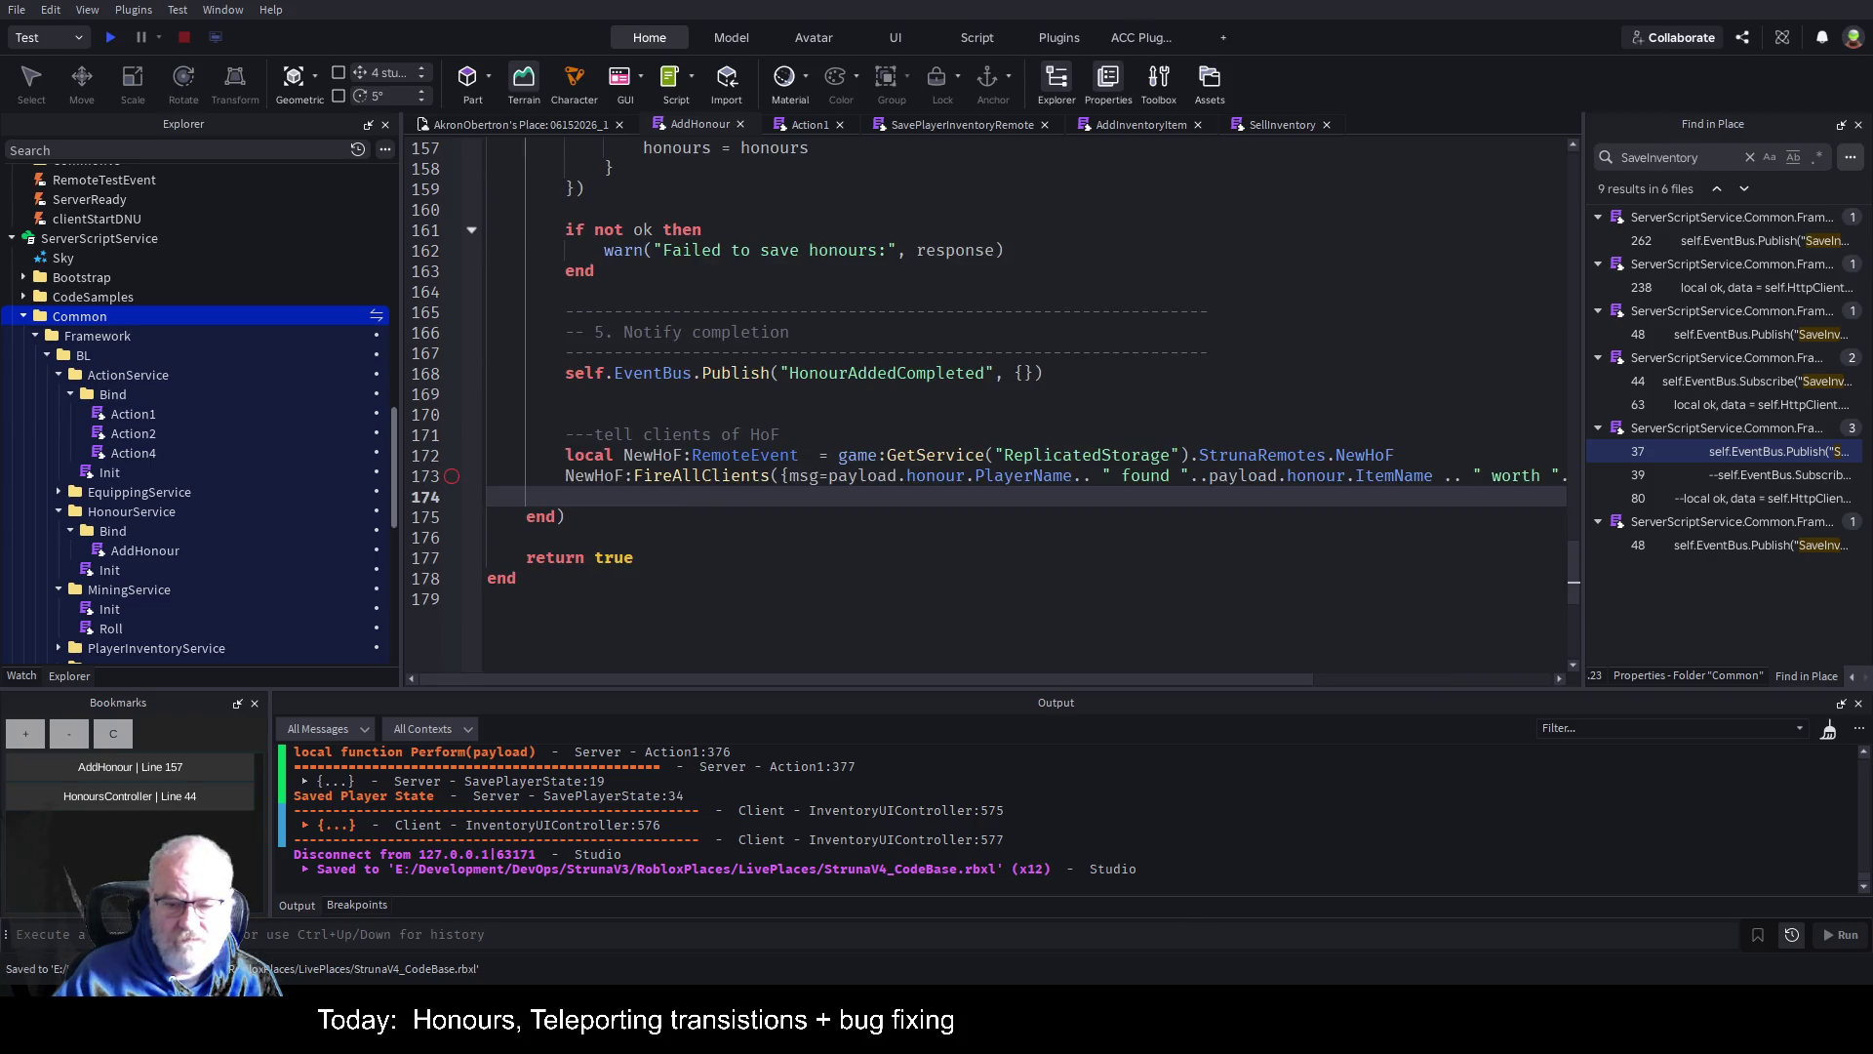